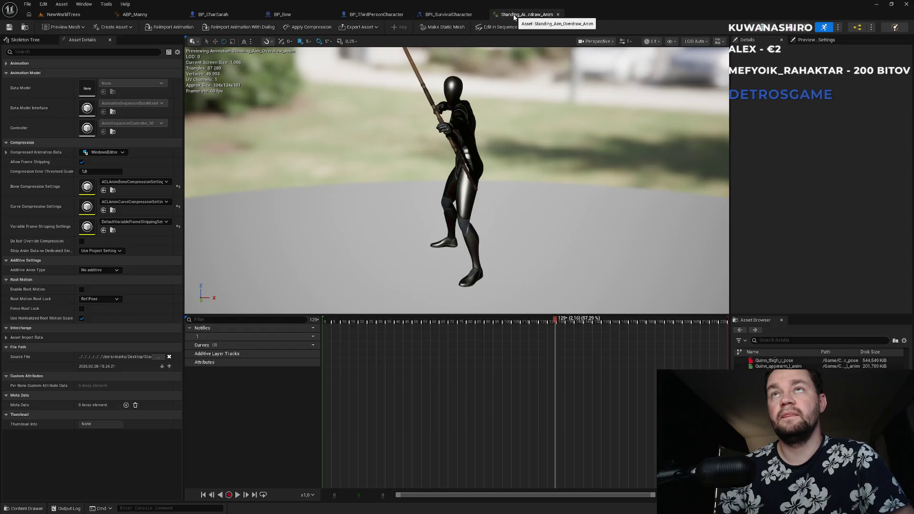
Step: Close Standing_Aim_Overdraw_Anim and go up from ABP_Manny's Draw state to the BowStateMachine graph
{"action": "middle_click", "coordinate": [514, 16]}
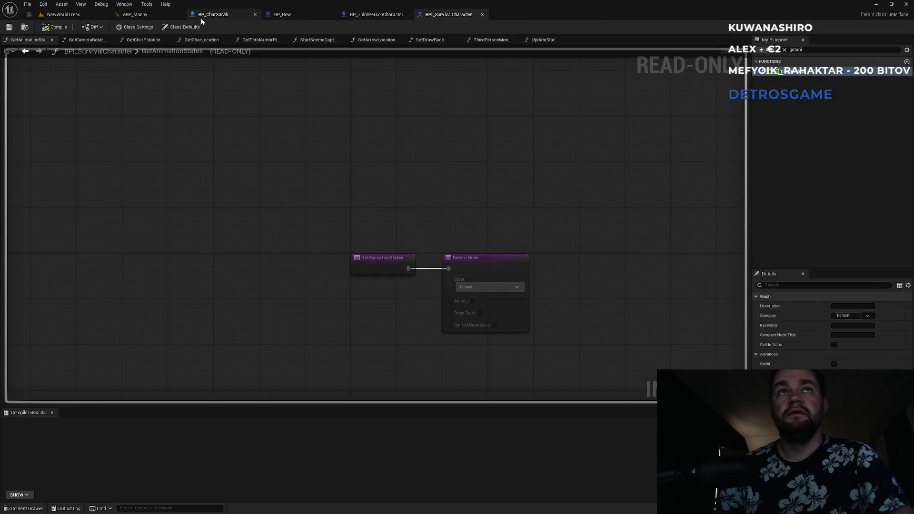
{"action": "left_click", "coordinate": [153, 14]}
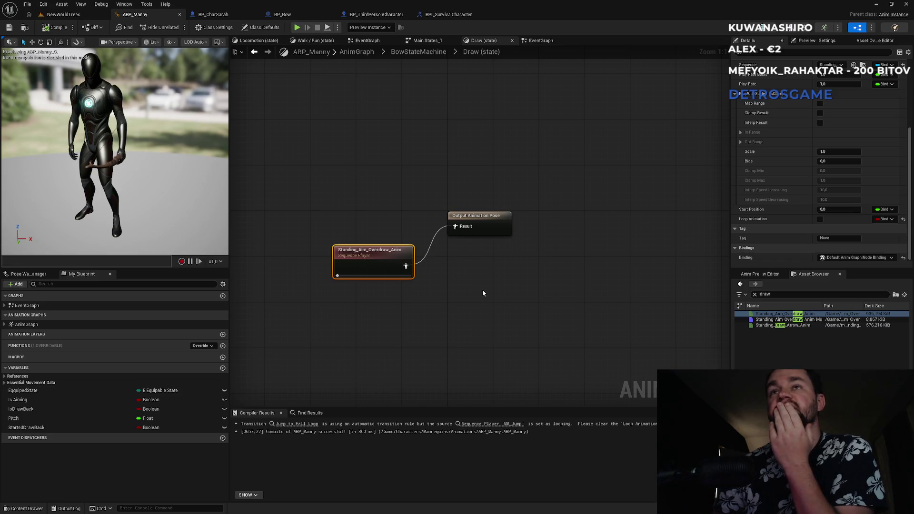
{"action": "left_click", "coordinate": [425, 52]}
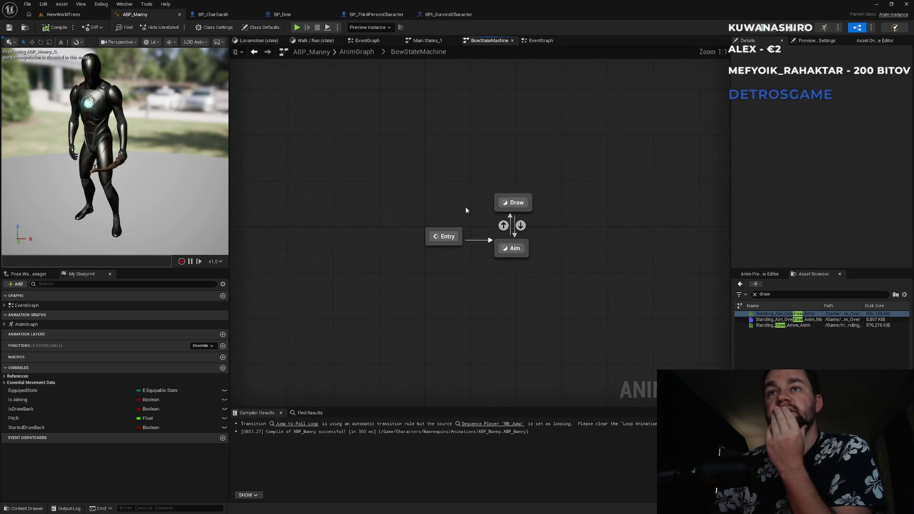
Step: Inspect the Aim state's blendspace, compile ABP_Manny, and start playing the NewWorldTrees level
{"action": "double_click", "coordinate": [513, 248]}
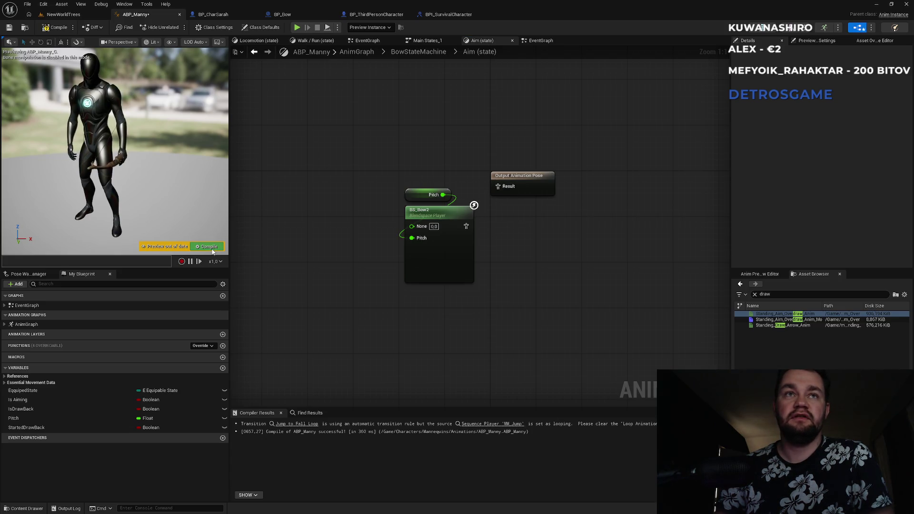
{"action": "left_click", "coordinate": [212, 247]}
{"action": "left_click", "coordinate": [63, 14]}
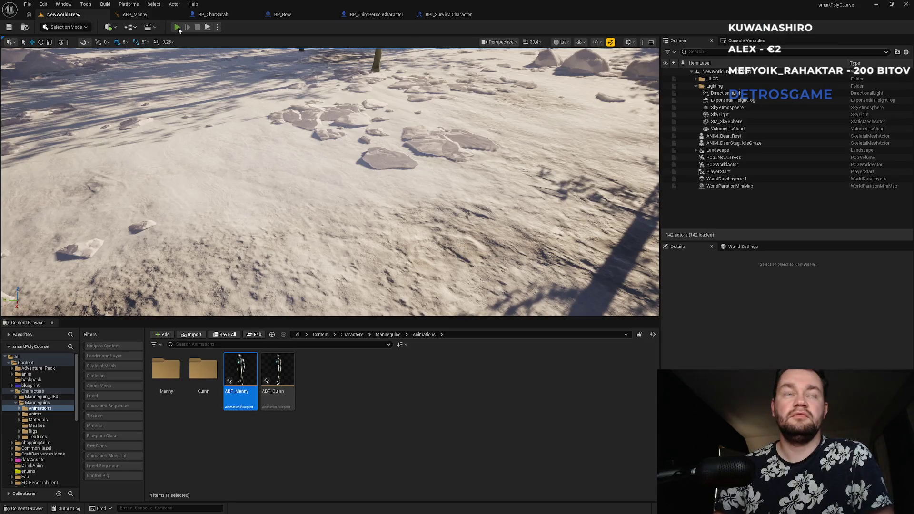
{"action": "left_click", "coordinate": [177, 27]}
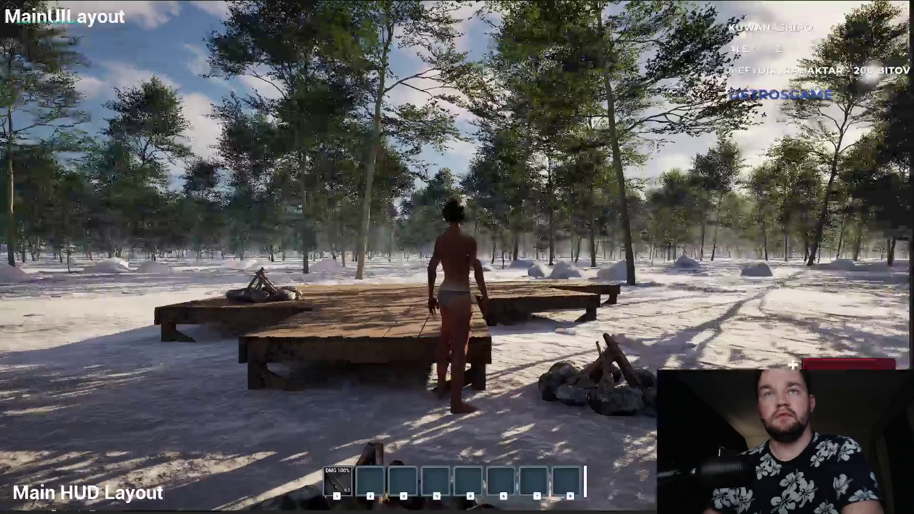
Step: Walk off the platform, raise and draw the bow aiming downward, loose an arrow, then stop playing
{"action": "key", "text": "w"}
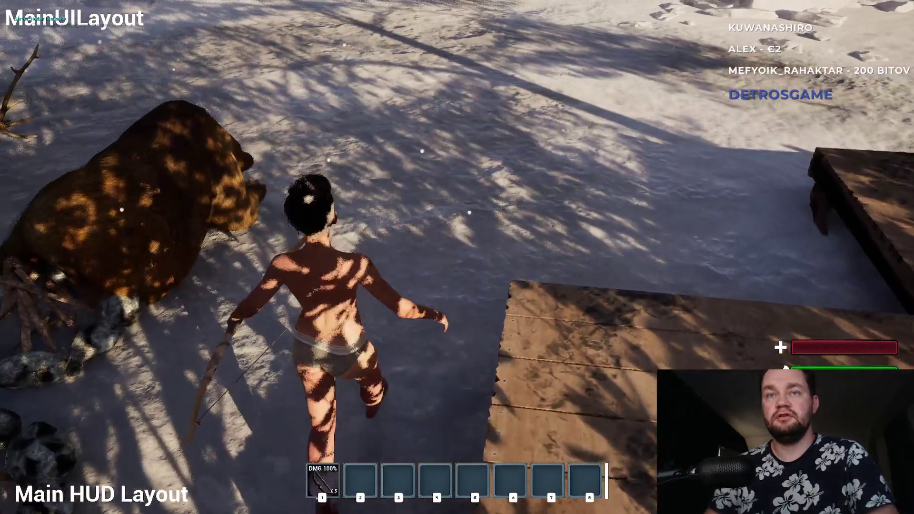
{"action": "mouse_move", "coordinate": [457, 257]}
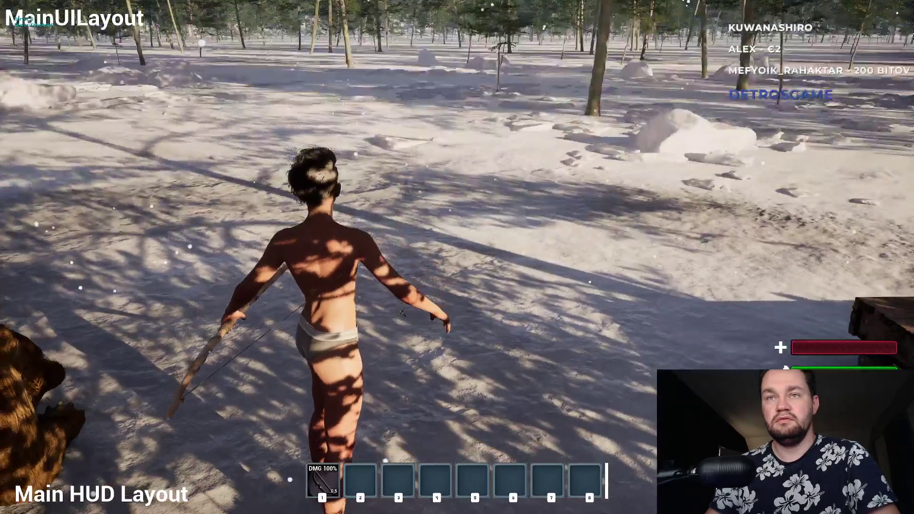
{"action": "left_click", "coordinate": [457, 257]}
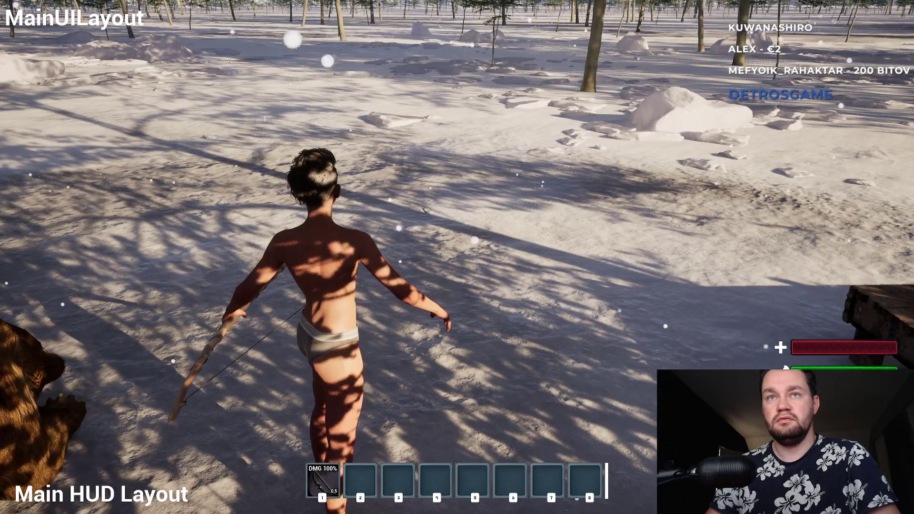
{"action": "left_click", "coordinate": [457, 257]}
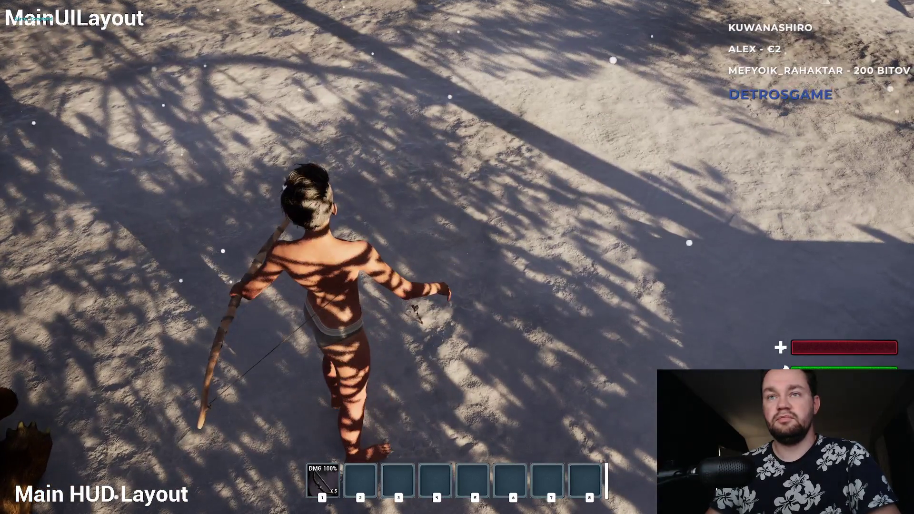
{"action": "left_click_drag", "start_coordinate": [457, 257], "coordinate": [457, 257]}
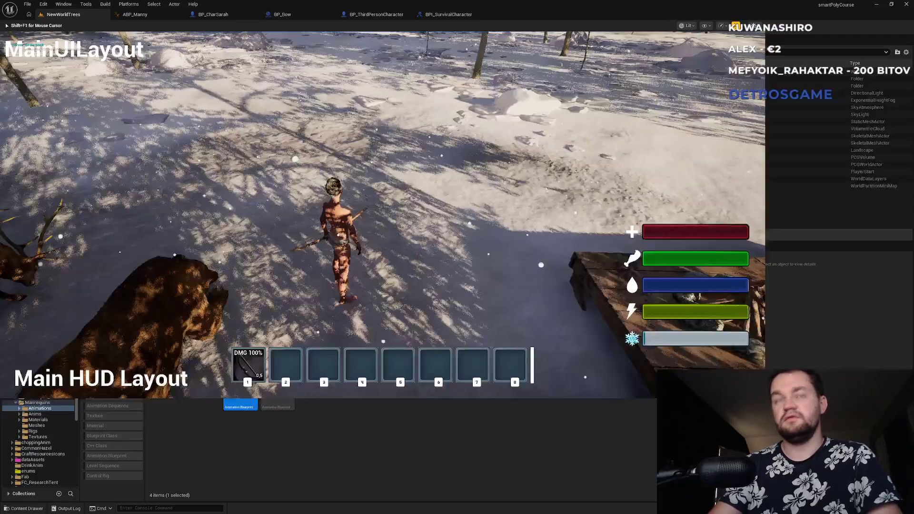
{"action": "key", "text": "Escape"}
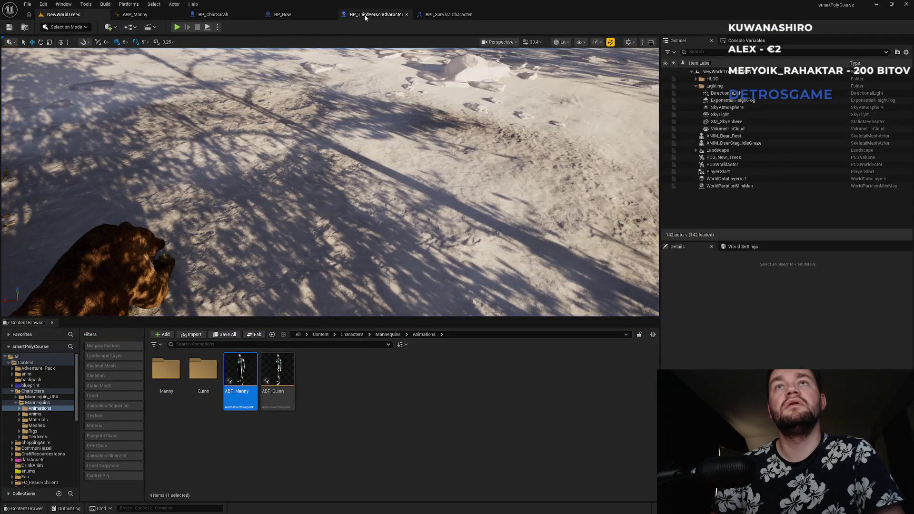
Step: Compare GetAnimationStates in BP_ThirdPersonCharacter with the BPI_SurvivalCharacter interface outputs
{"action": "left_click", "coordinate": [366, 17]}
{"action": "left_click", "coordinate": [434, 15]}
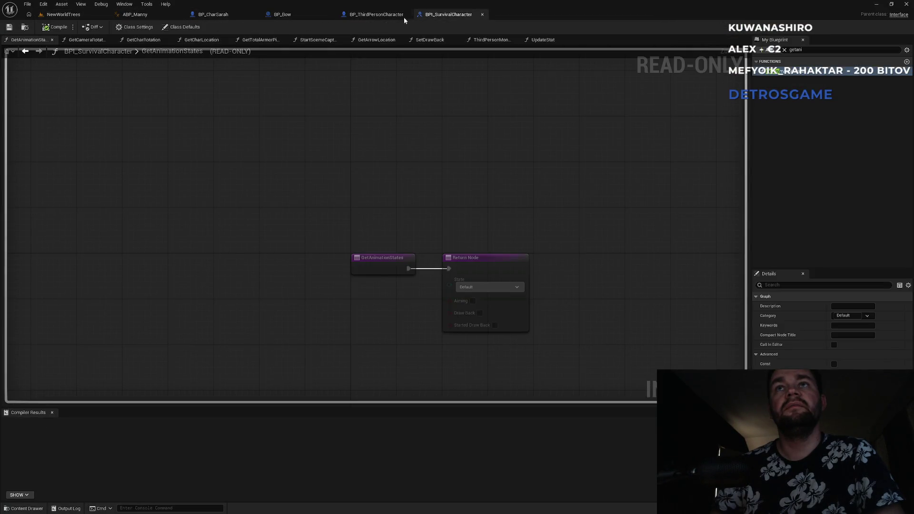
{"action": "left_click", "coordinate": [395, 16]}
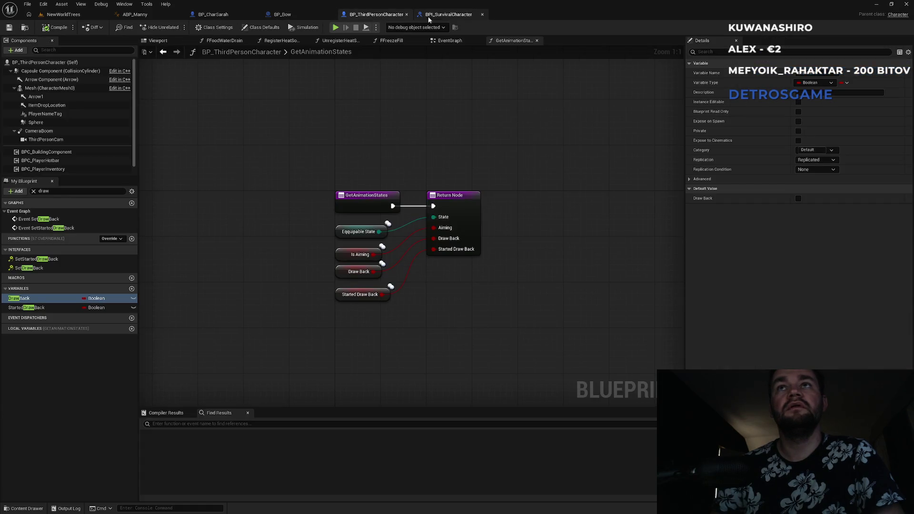
{"action": "left_click", "coordinate": [445, 15]}
{"action": "left_click", "coordinate": [357, 16]}
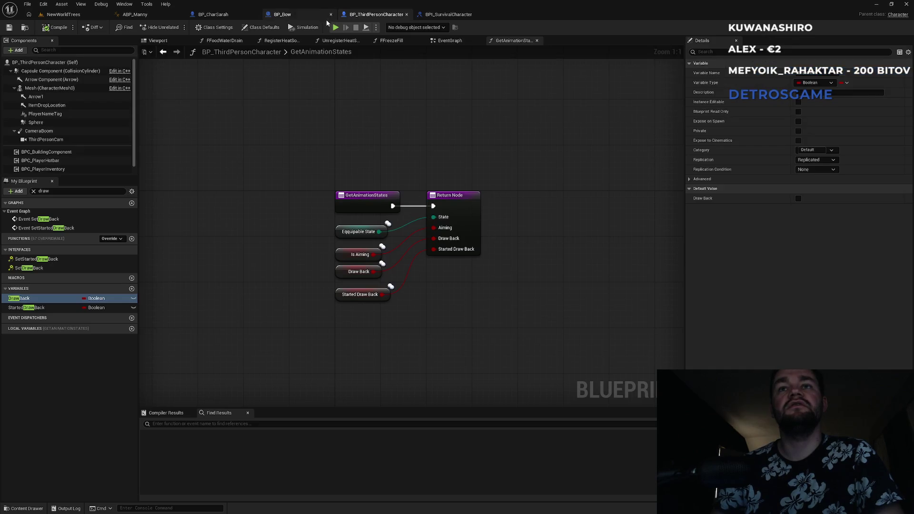
Step: In BP_Bow's event graph, locate SET Is Started Drawn Back and the Set Started Draw Back node
{"action": "left_click", "coordinate": [301, 16]}
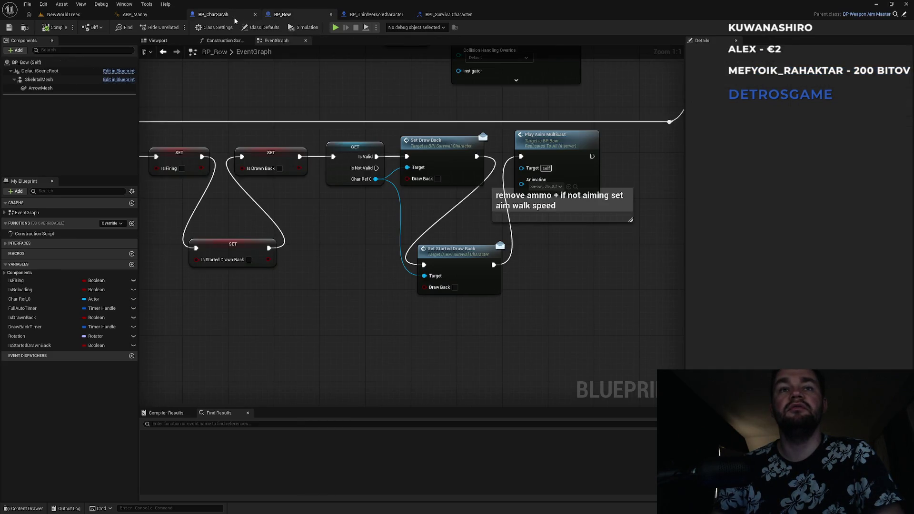
{"action": "mouse_move", "coordinate": [235, 94]}
{"action": "left_mouse_down"}
{"action": "mouse_move", "coordinate": [368, 153]}
{"action": "mouse_move", "coordinate": [357, 255]}
{"action": "mouse_move", "coordinate": [340, 172]}
{"action": "left_mouse_up"}
{"action": "scroll", "coordinate": [341, 173], "scroll_direction": "down", "scroll_amount": 5}
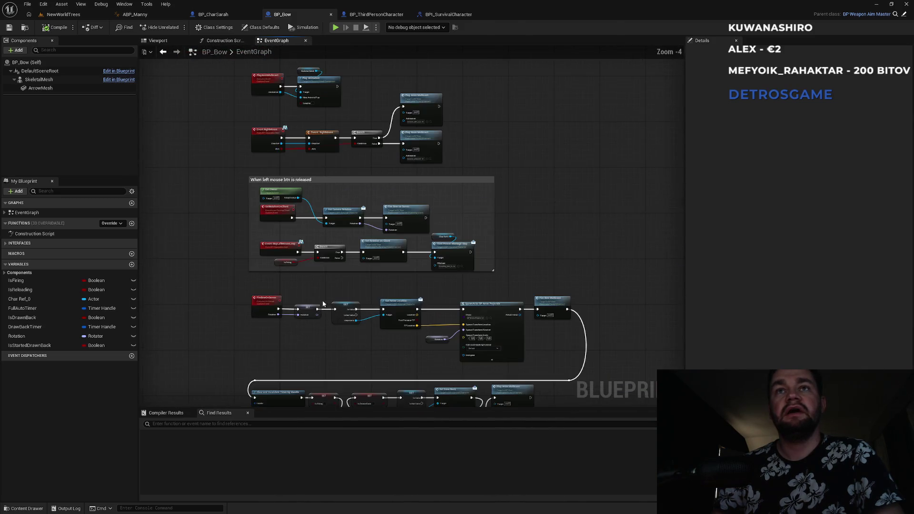
{"action": "scroll", "coordinate": [377, 350], "scroll_direction": "down", "scroll_amount": 1}
{"action": "scroll", "coordinate": [428, 228], "scroll_direction": "up", "scroll_amount": 2}
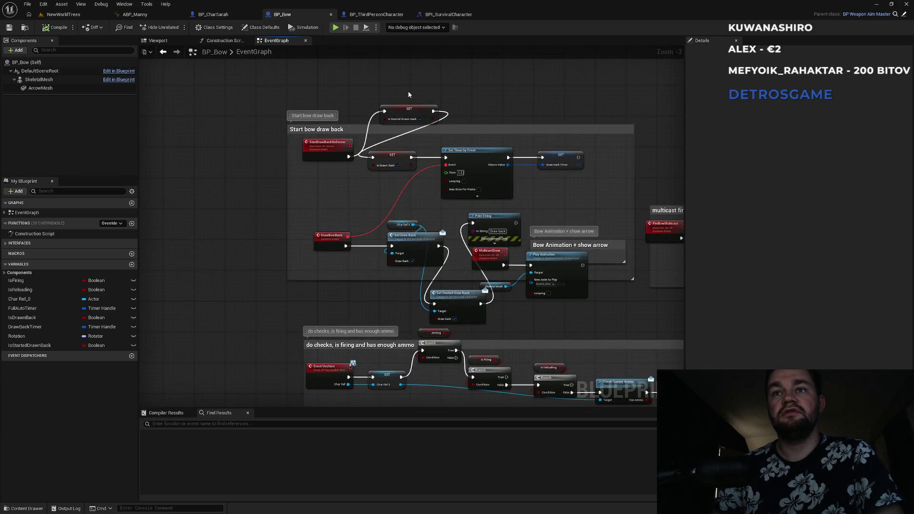
{"action": "left_click_drag", "start_coordinate": [417, 123], "coordinate": [417, 122]}
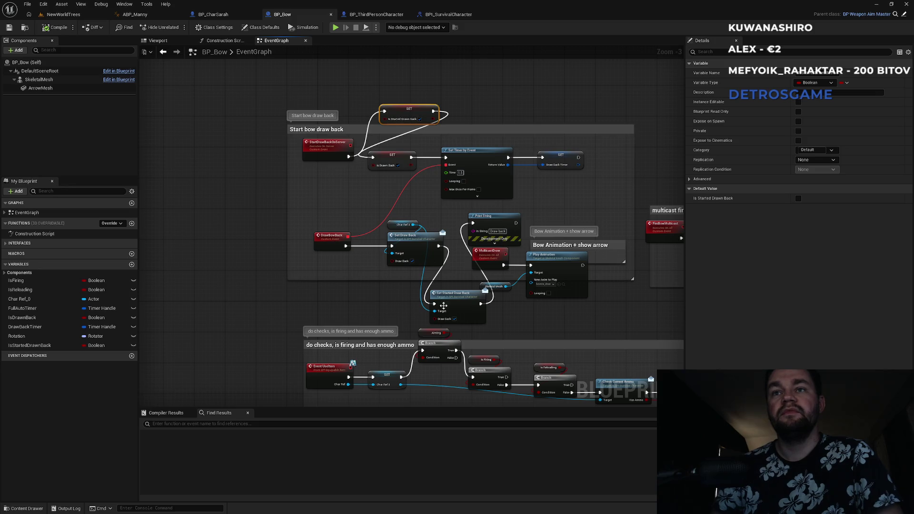
{"action": "scroll", "coordinate": [428, 334], "scroll_direction": "up", "scroll_amount": 4}
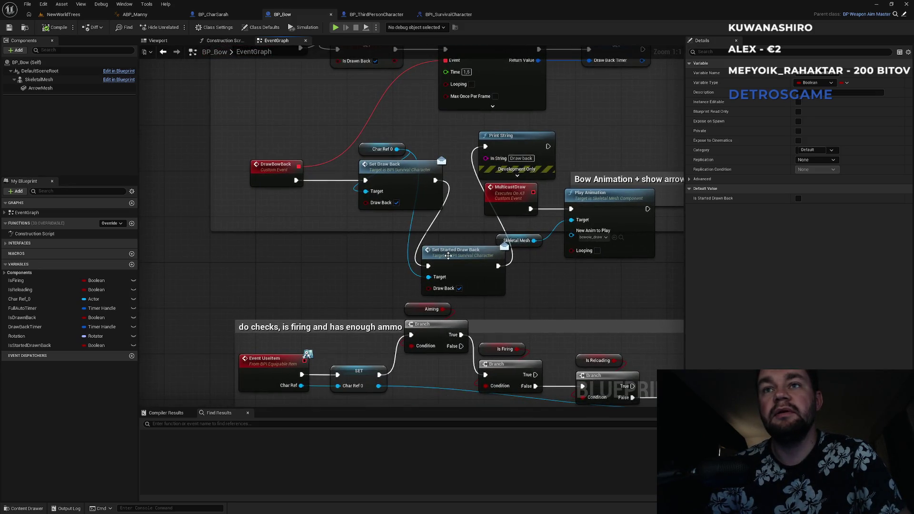
{"action": "left_click", "coordinate": [448, 256]}
{"action": "mouse_move", "coordinate": [441, 219]}
{"action": "left_mouse_down"}
{"action": "mouse_move", "coordinate": [433, 208]}
{"action": "mouse_move", "coordinate": [431, 250]}
{"action": "mouse_move", "coordinate": [453, 121]}
{"action": "mouse_move", "coordinate": [409, 149]}
{"action": "left_mouse_up"}
Step: Insert Set Started Draw Back between SET Is Started Drawn Back and SET Is Drawn Back, targeting Char Ref 0
{"action": "key", "text": "ctrl+v"}
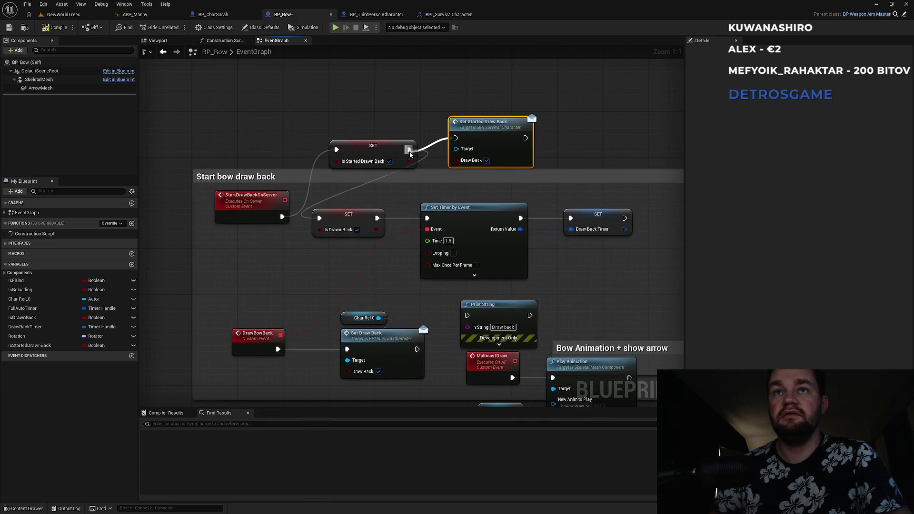
{"action": "mouse_move", "coordinate": [525, 138]}
{"action": "left_mouse_down"}
{"action": "mouse_move", "coordinate": [421, 194]}
{"action": "mouse_move", "coordinate": [318, 217]}
{"action": "left_mouse_up"}
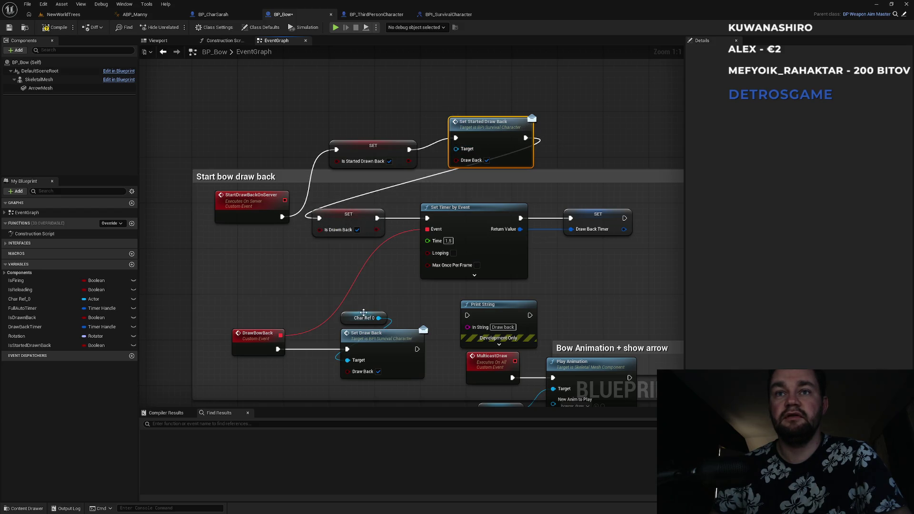
{"action": "left_click", "coordinate": [364, 318]}
{"action": "key", "text": "ctrl+c"}
{"action": "key", "text": "ctrl+v"}
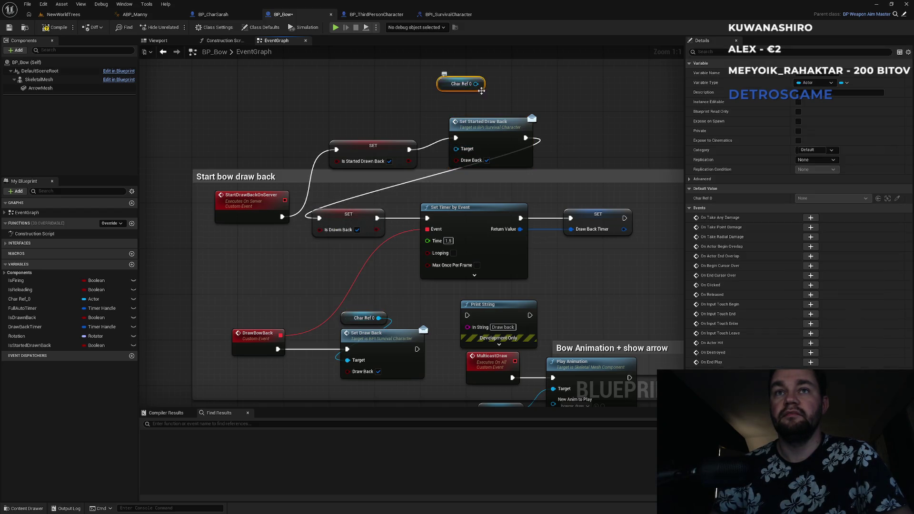
{"action": "mouse_move", "coordinate": [476, 83]}
{"action": "left_mouse_down"}
{"action": "mouse_move", "coordinate": [462, 159]}
{"action": "mouse_move", "coordinate": [458, 149]}
{"action": "left_mouse_up"}
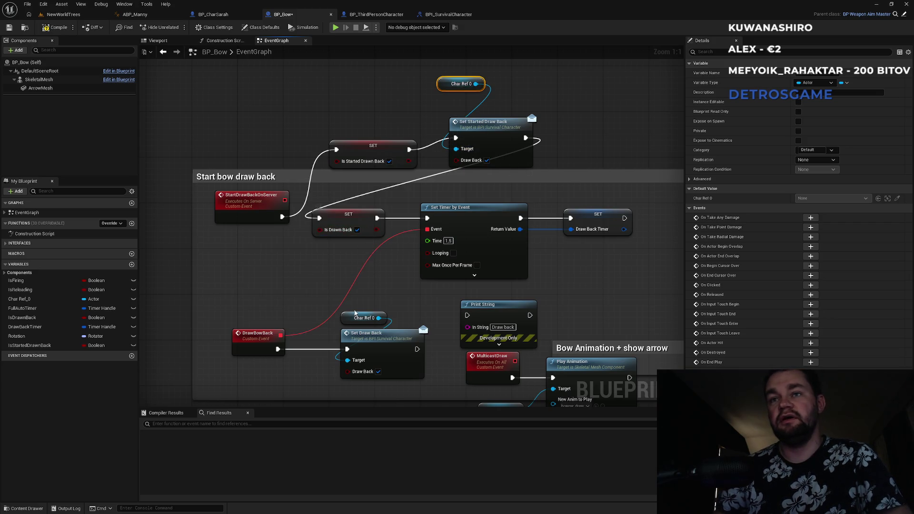
Step: Recentre the new nodes, then return to NewWorldTrees and start a play session
{"action": "left_click_drag", "start_coordinate": [355, 313], "coordinate": [307, 269]}
{"action": "left_click_drag", "start_coordinate": [407, 214], "coordinate": [430, 322]}
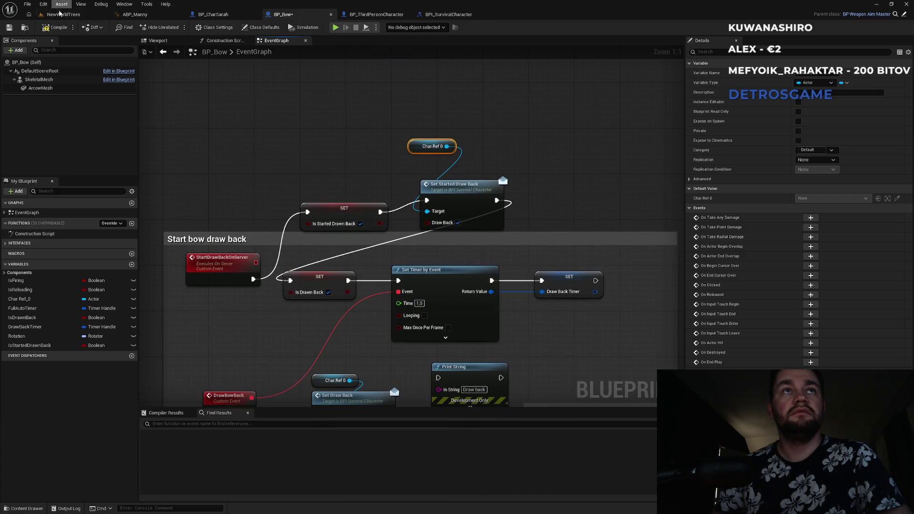
{"action": "left_click", "coordinate": [61, 14]}
{"action": "left_click", "coordinate": [177, 27]}
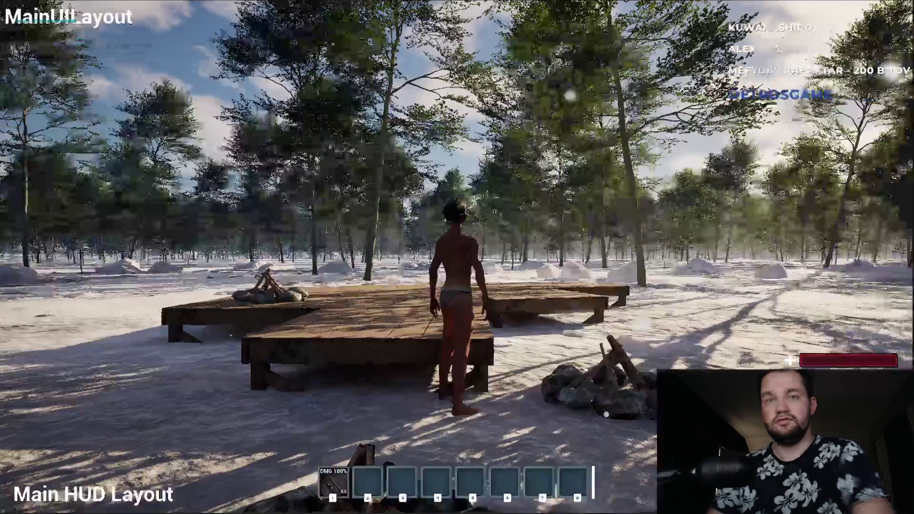
Step: Equip the bow, draw and fire an arrow at the animals, then stop the session
{"action": "key", "text": "w"}
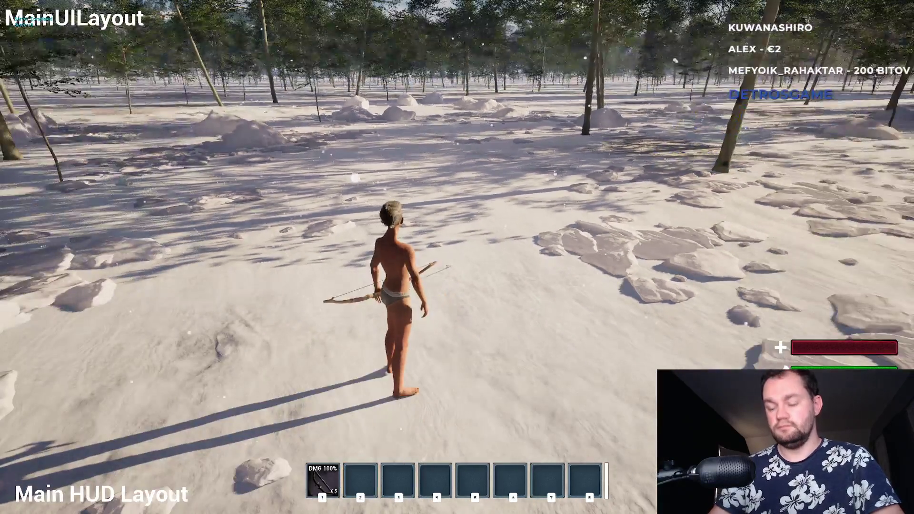
{"action": "key", "text": "Escape"}
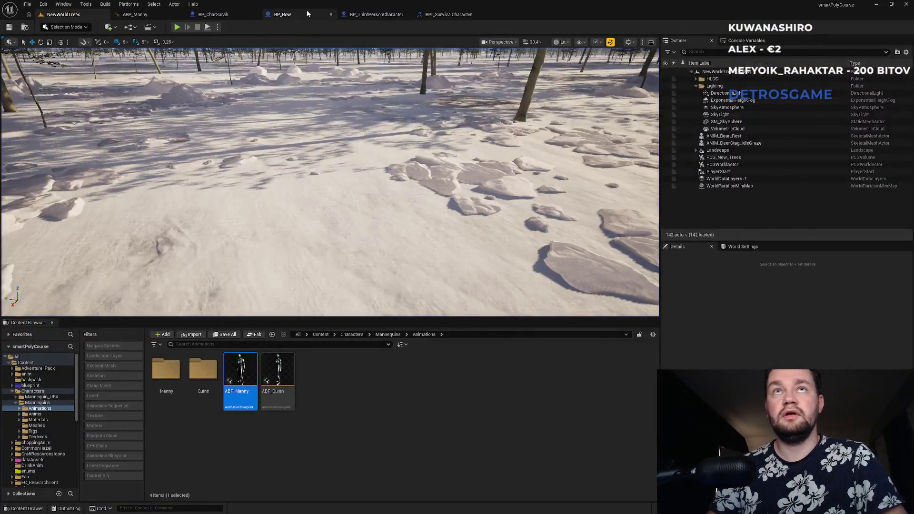
Step: Look through BP_Bow, BP_CharSarah and BPI_SurvivalCharacter, then return to ABP_Manny's Aim state
{"action": "left_click", "coordinate": [307, 14]}
{"action": "left_click", "coordinate": [236, 17]}
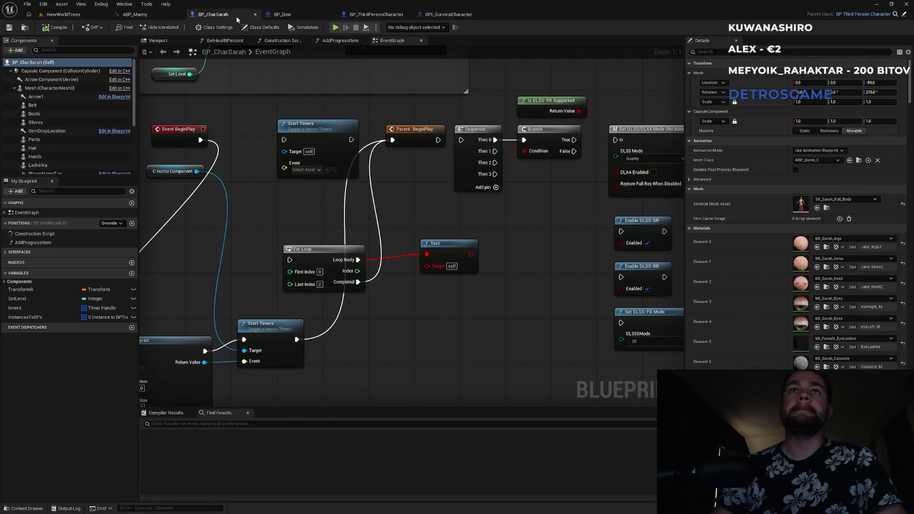
{"action": "left_click", "coordinate": [444, 16]}
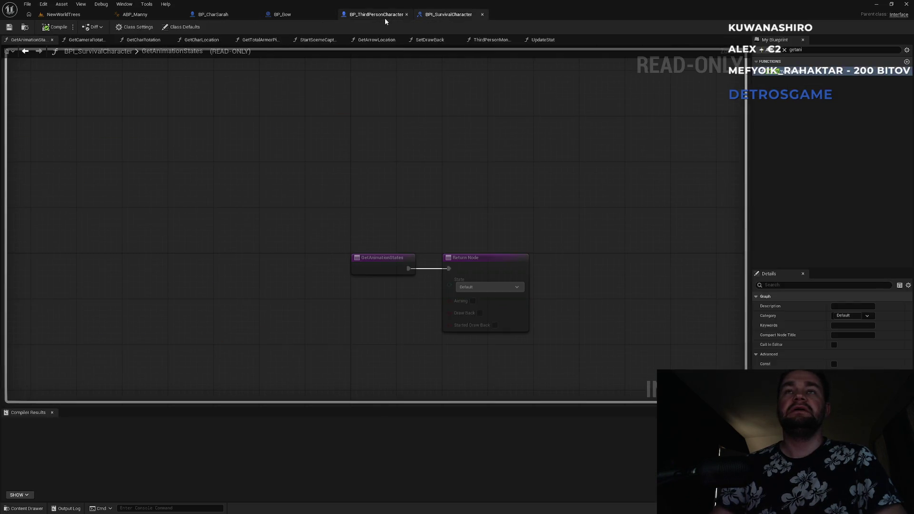
{"action": "left_click", "coordinate": [165, 14]}
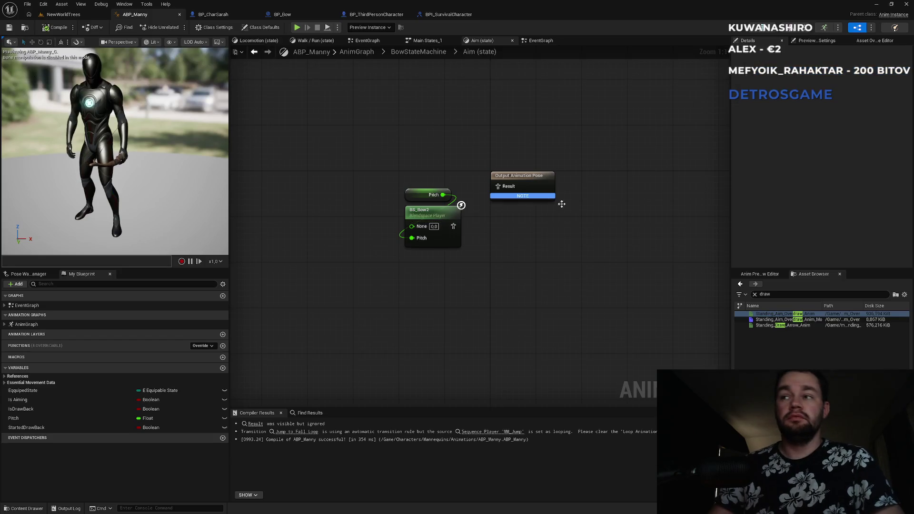
Step: Clear the asset filter and open BS_Bow2 to view its -60 to 60 Pitch samples
{"action": "left_click", "coordinate": [754, 295]}
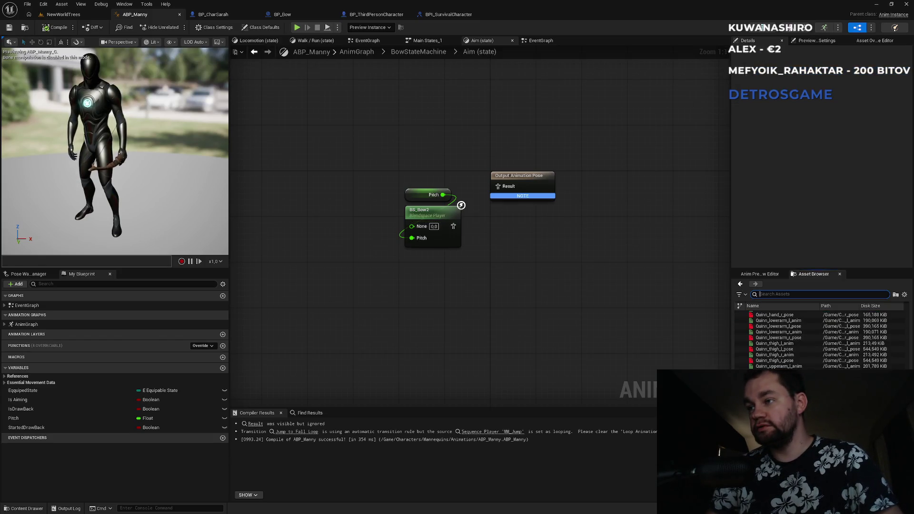
{"action": "scroll", "coordinate": [786, 338], "scroll_direction": "up", "scroll_amount": 10}
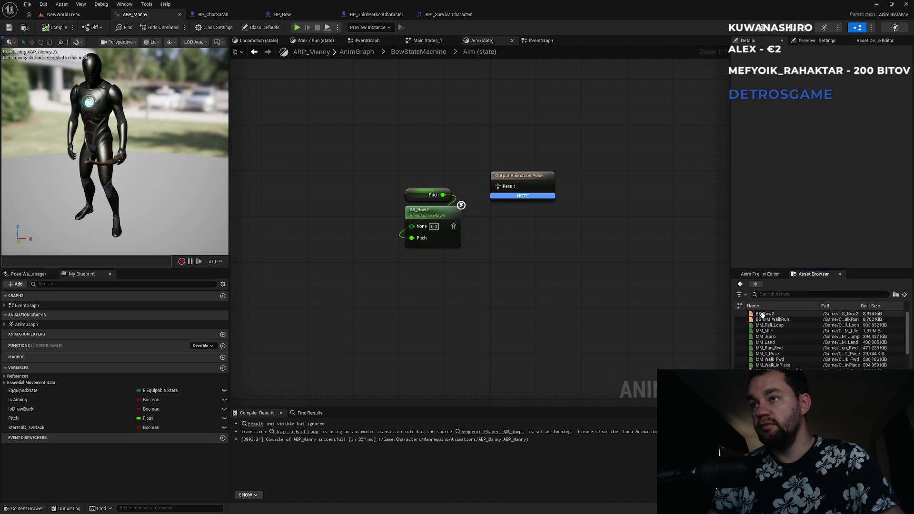
{"action": "left_click", "coordinate": [763, 314]}
{"action": "double_click", "coordinate": [763, 314]}
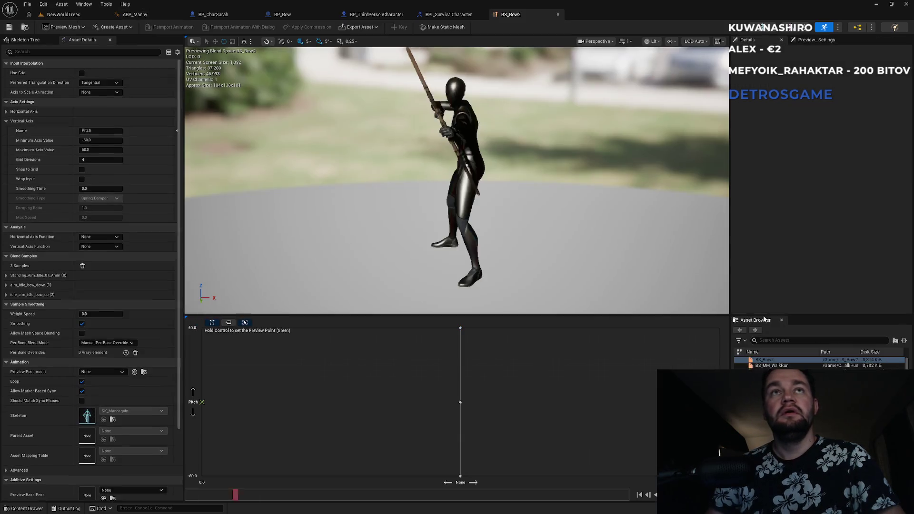
{"action": "mouse_move", "coordinate": [461, 402]}
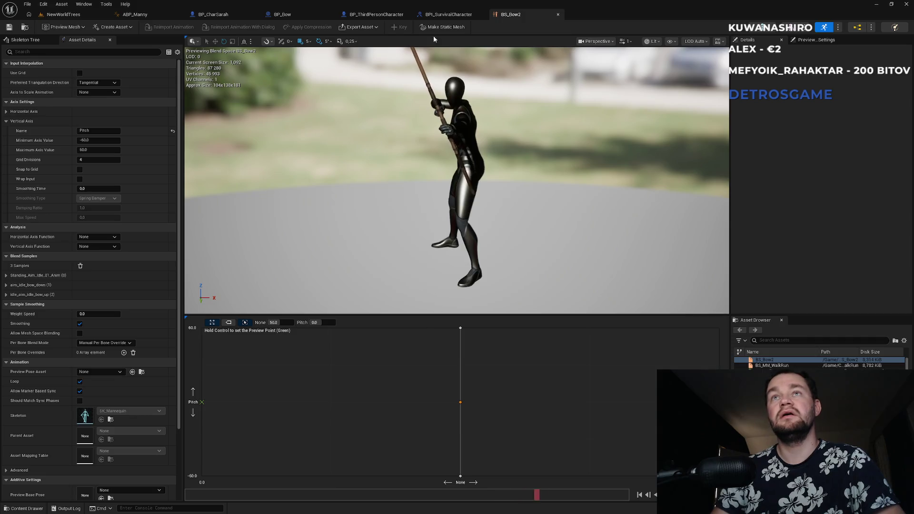
Step: Search 'stan' and add Standing_Aim_Idle_01_Anim to ABP_Manny's Aim state output, then return to the level
{"action": "left_click", "coordinate": [134, 14]}
{"action": "left_click", "coordinate": [773, 292]}
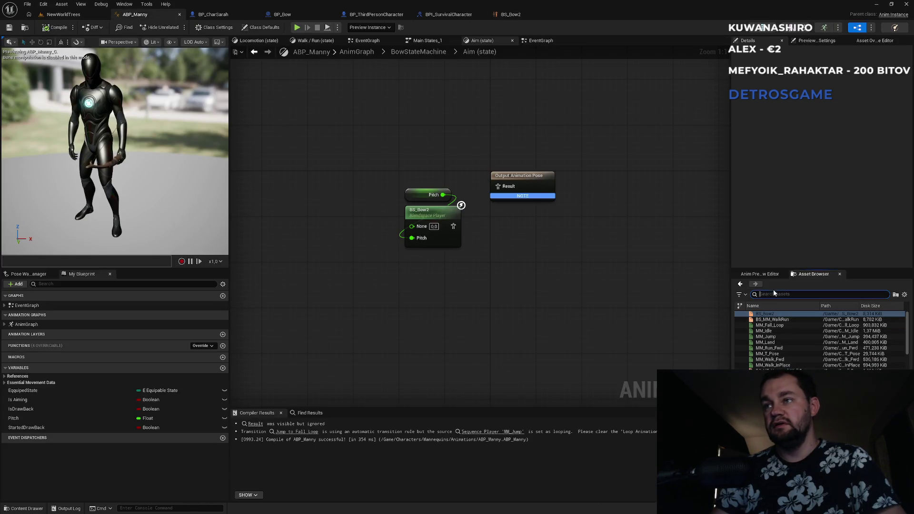
{"action": "type", "text": "stand"}
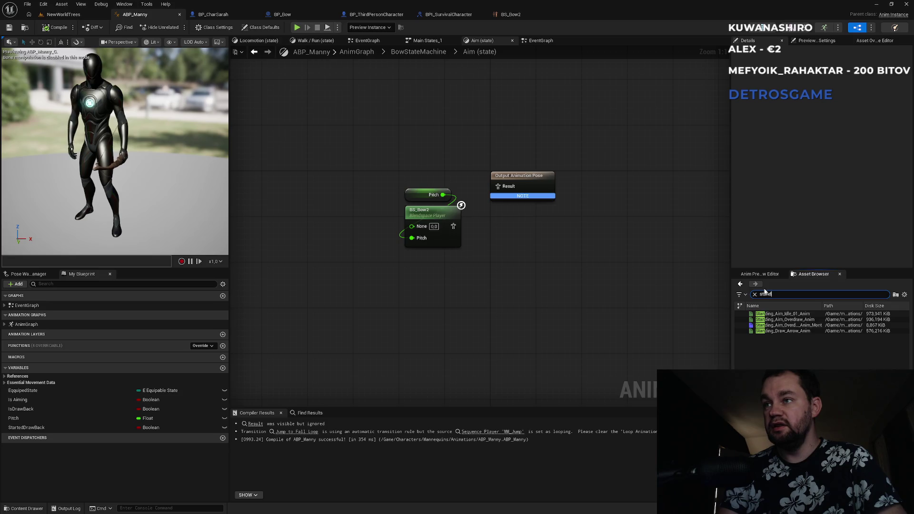
{"action": "mouse_move", "coordinate": [780, 312]}
{"action": "left_mouse_down"}
{"action": "mouse_move", "coordinate": [628, 287]}
{"action": "mouse_move", "coordinate": [481, 167]}
{"action": "mouse_move", "coordinate": [383, 129]}
{"action": "left_mouse_up"}
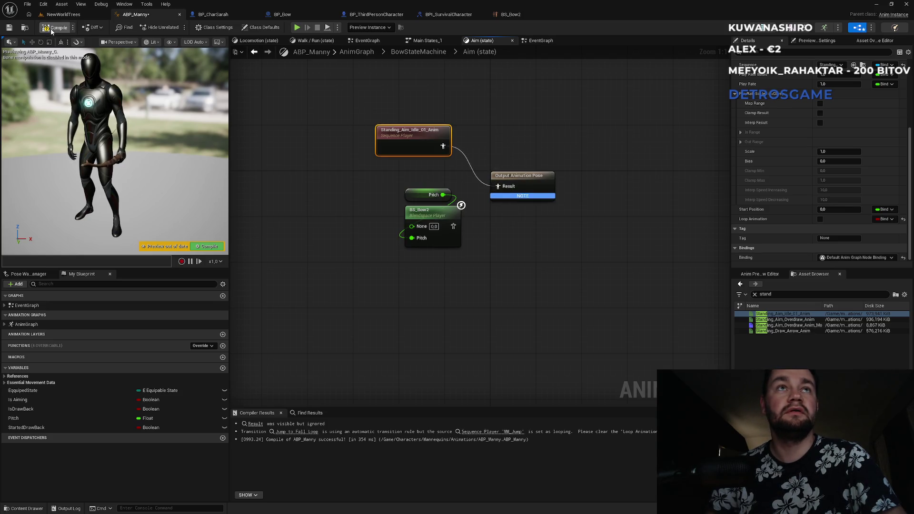
{"action": "left_click", "coordinate": [63, 14]}
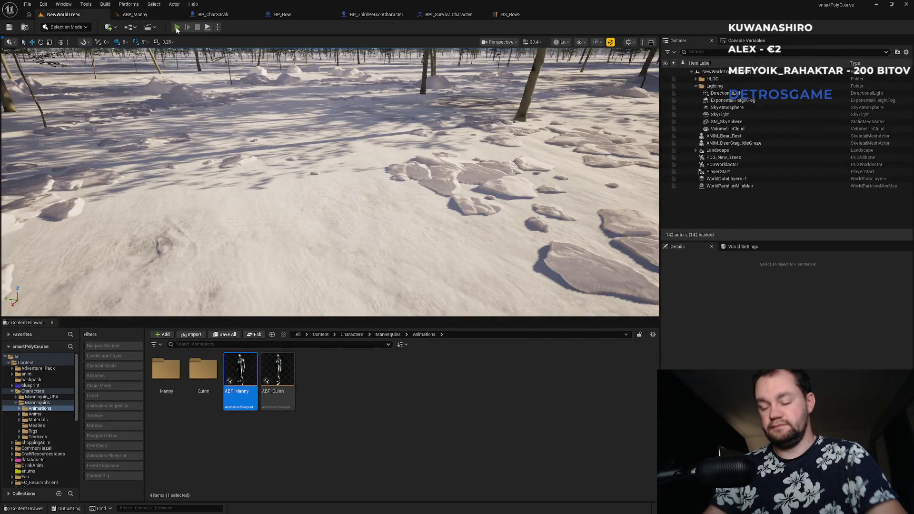
Step: Play fullscreen, equip the bow with 1, aim and loose an arrow, walk while aiming, then stop
{"action": "left_click", "coordinate": [177, 27]}
{"action": "key", "text": "F11"}
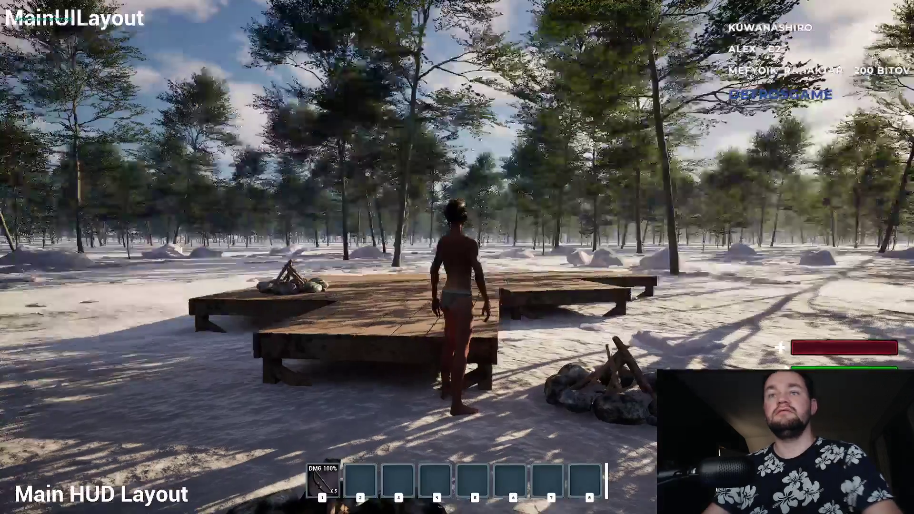
{"action": "key", "text": "1"}
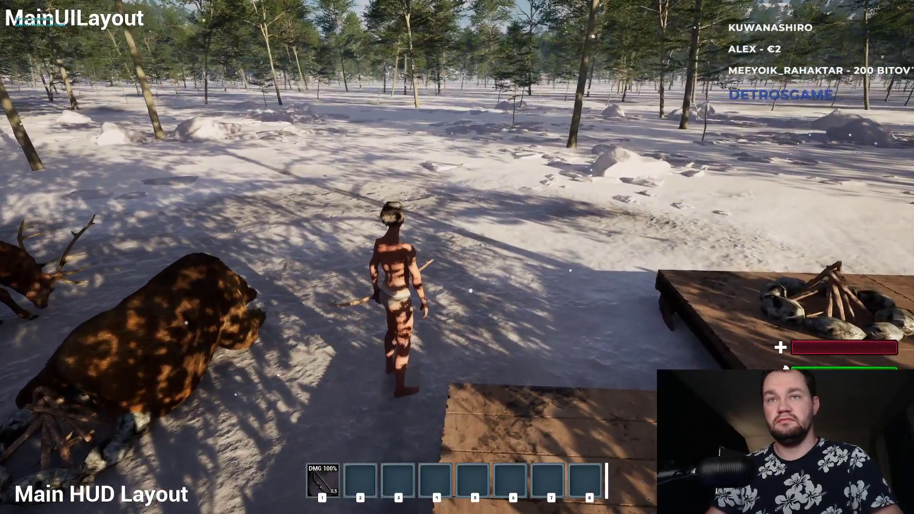
{"action": "key", "text": "w"}
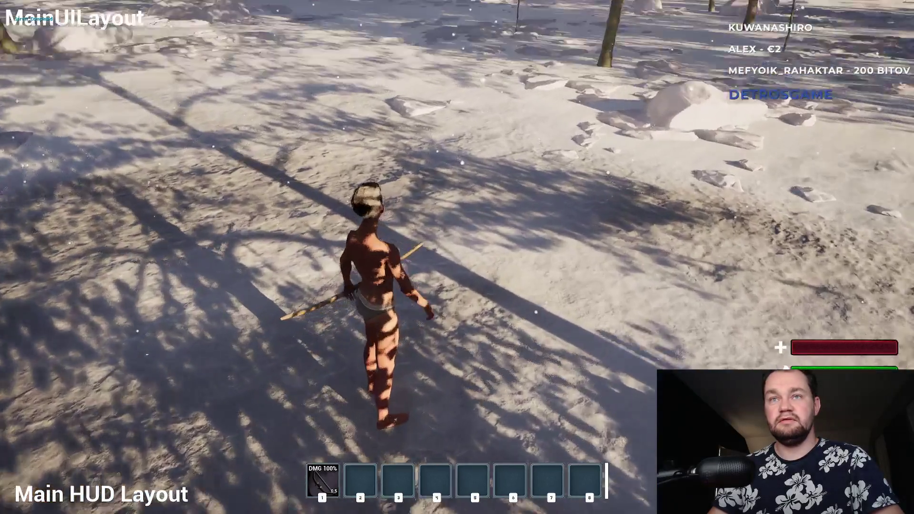
{"action": "right_click", "coordinate": [457, 256]}
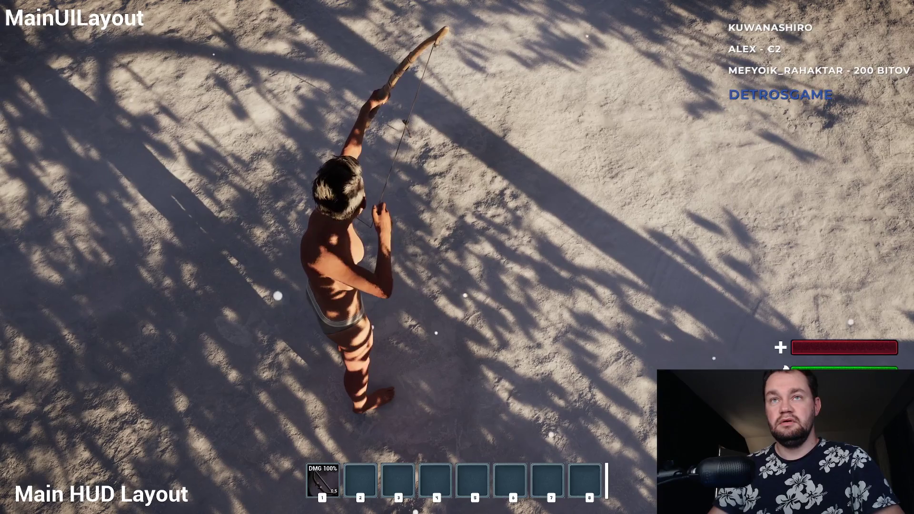
{"action": "left_click", "coordinate": [457, 257]}
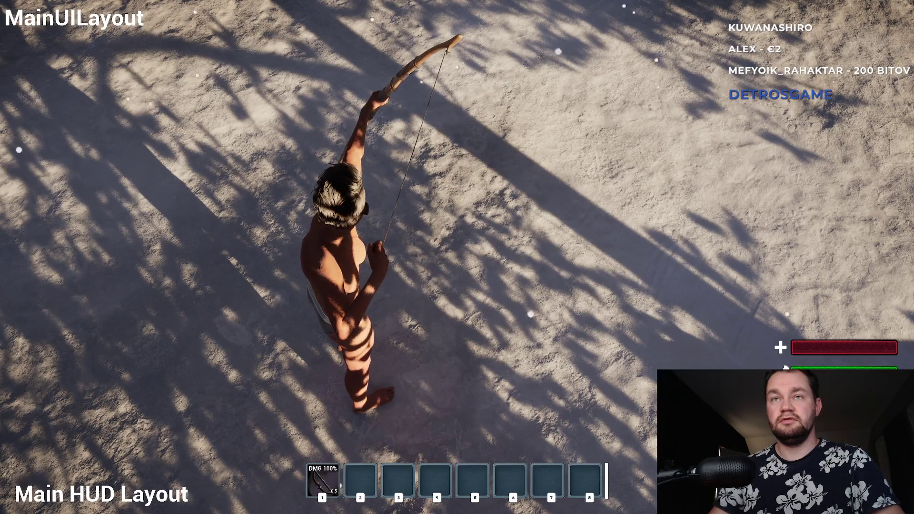
{"action": "key", "text": "w"}
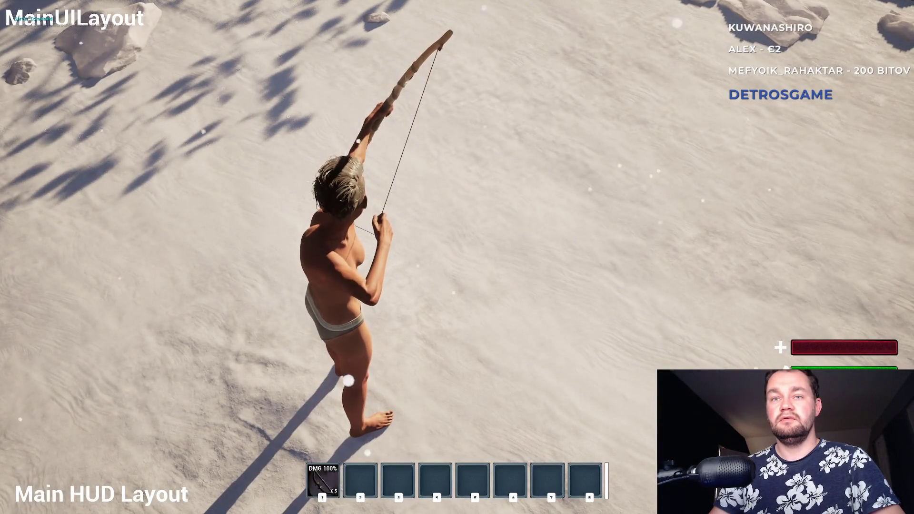
{"action": "key", "text": "w"}
{"action": "key", "text": "w"}
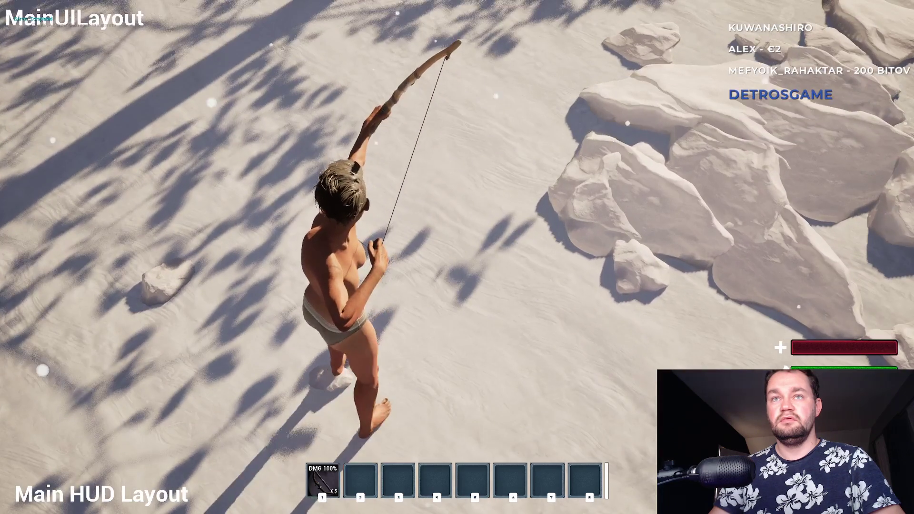
{"action": "scroll", "coordinate": [457, 257], "scroll_direction": "down", "scroll_amount": 5}
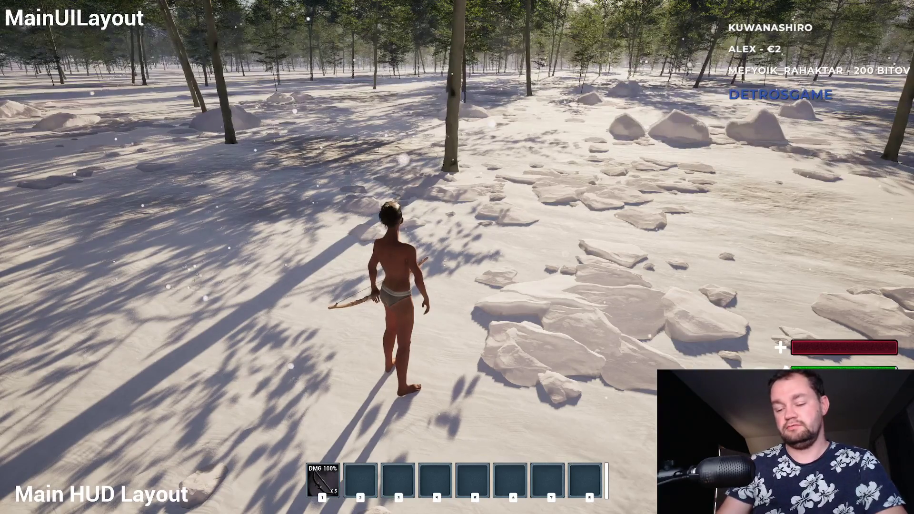
{"action": "key", "text": "Escape"}
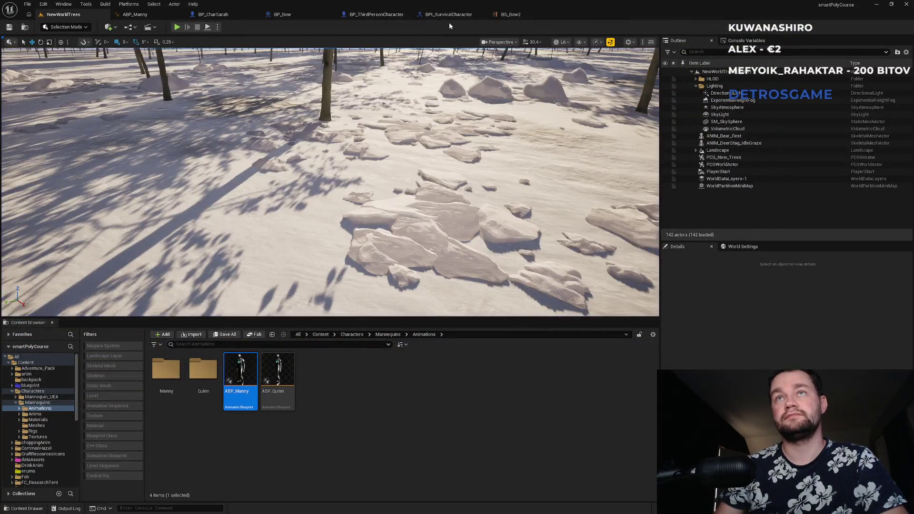
Step: Open ABP_Manny's main AnimGraph and frame the node graph
{"action": "left_click", "coordinate": [153, 14]}
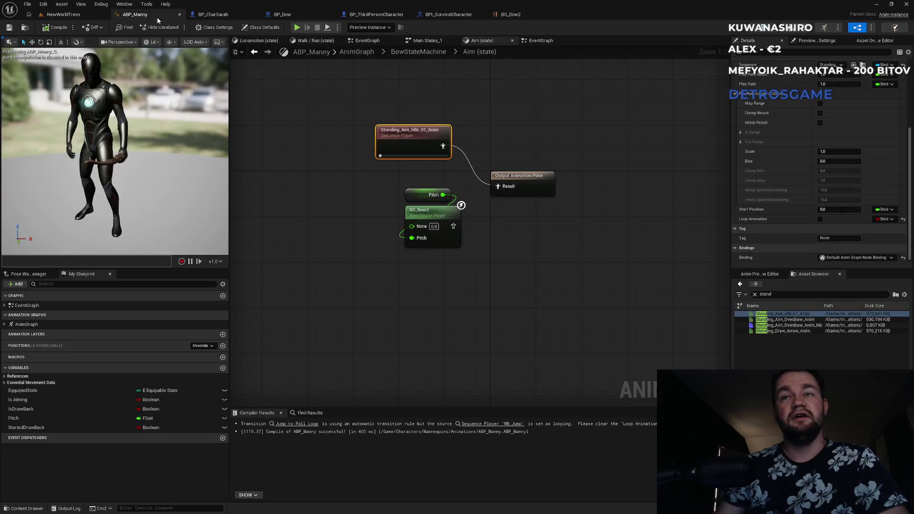
{"action": "left_click", "coordinate": [538, 42]}
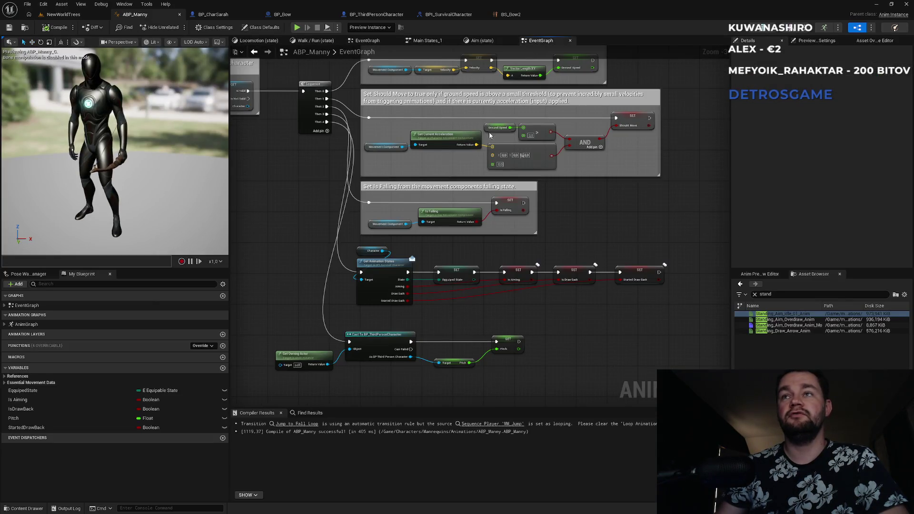
{"action": "double_click", "coordinate": [24, 323]}
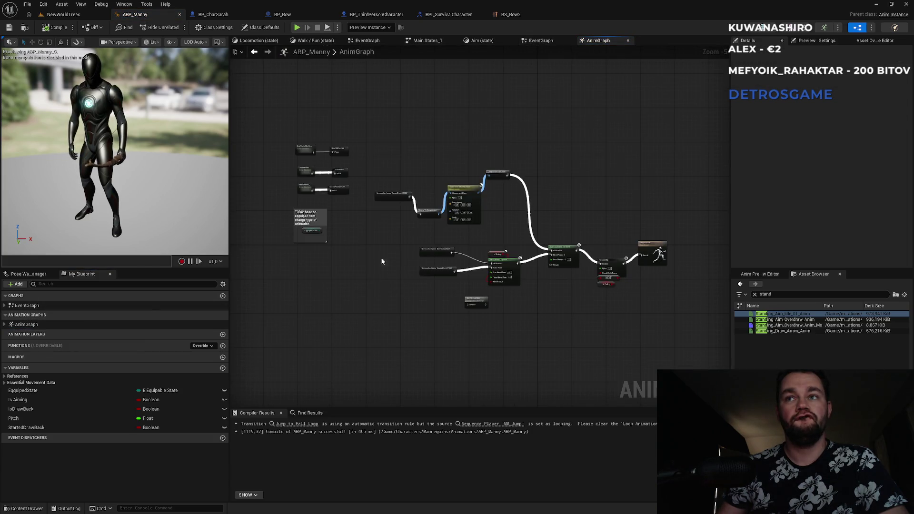
{"action": "scroll", "coordinate": [515, 228], "scroll_direction": "up", "scroll_amount": 3}
{"action": "mouse_move", "coordinate": [582, 216]}
{"action": "left_mouse_down"}
{"action": "mouse_move", "coordinate": [432, 165]}
{"action": "mouse_move", "coordinate": [575, 186]}
{"action": "left_mouse_up"}
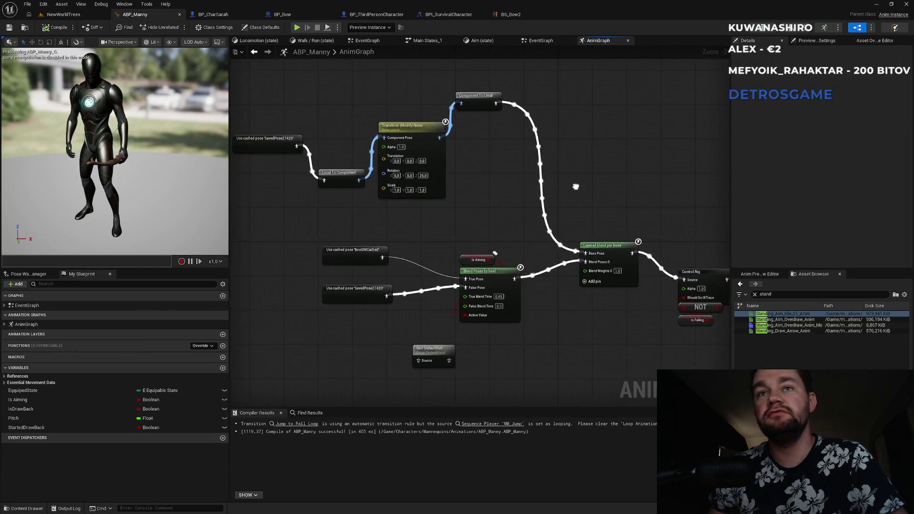
Step: Duplicate the Is Aiming and Blend Poses by bool nodes, feeding Component To Local into True Pose
{"action": "left_click_drag", "start_coordinate": [504, 234], "coordinate": [492, 341]}
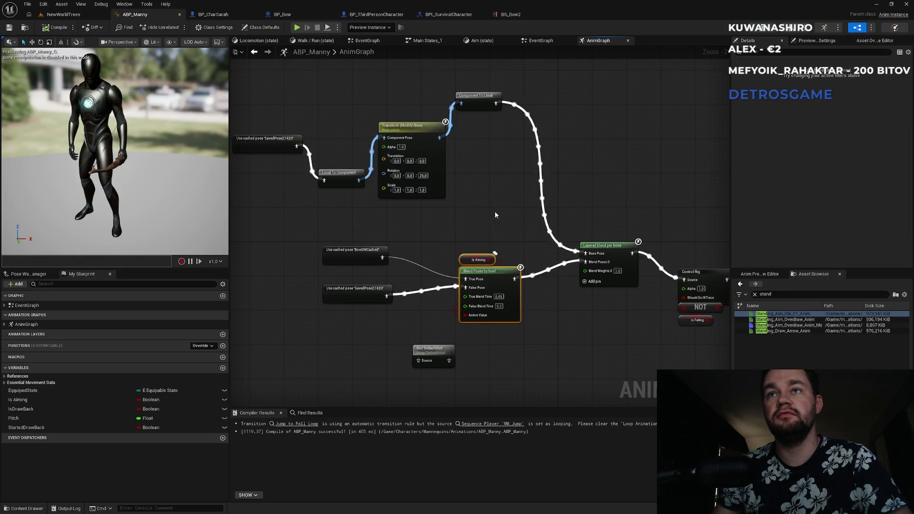
{"action": "left_click_drag", "start_coordinate": [509, 174], "coordinate": [495, 216]}
{"action": "key", "text": "ctrl+c"}
{"action": "key", "text": "ctrl+v"}
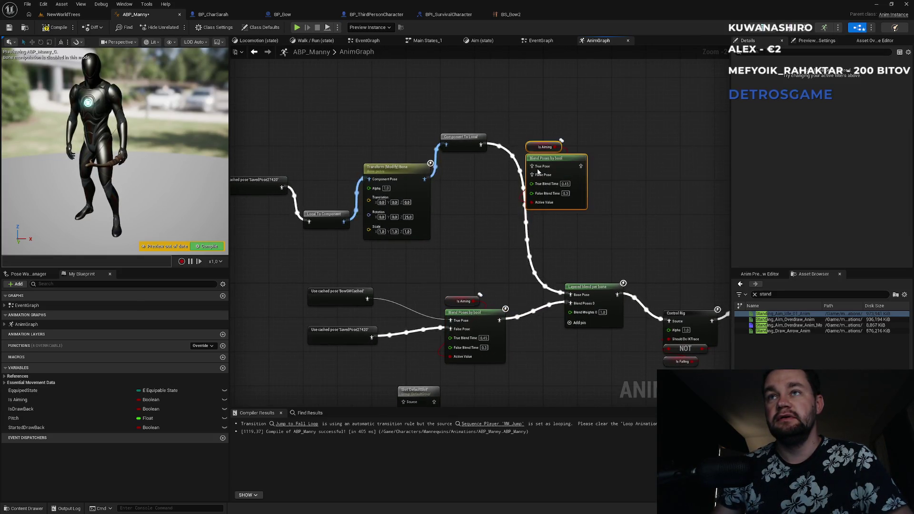
{"action": "left_click_drag", "start_coordinate": [532, 166], "coordinate": [481, 145]}
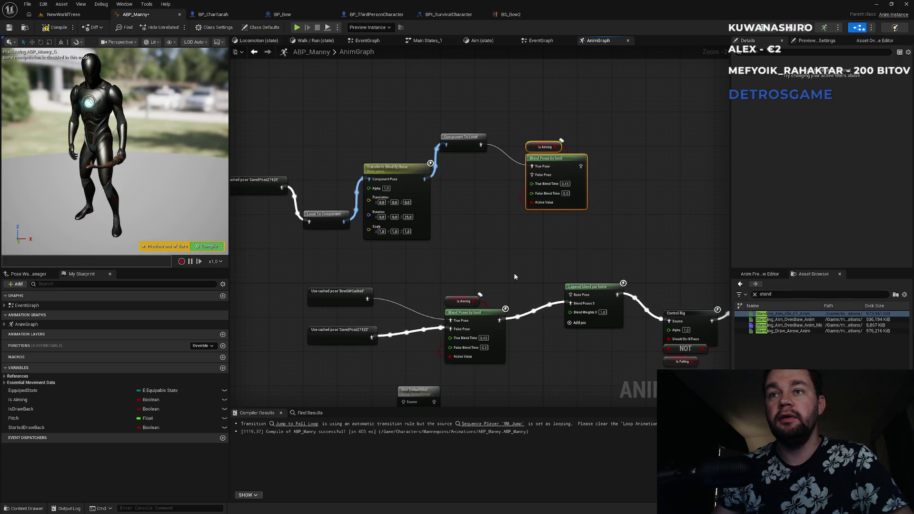
Step: Duplicate the SavedPose27420 cached pose, wire the new blend into Base Pose, and save all
{"action": "left_click_drag", "start_coordinate": [359, 370], "coordinate": [327, 331]}
{"action": "key", "text": "ctrl+c"}
{"action": "key", "text": "ctrl+v"}
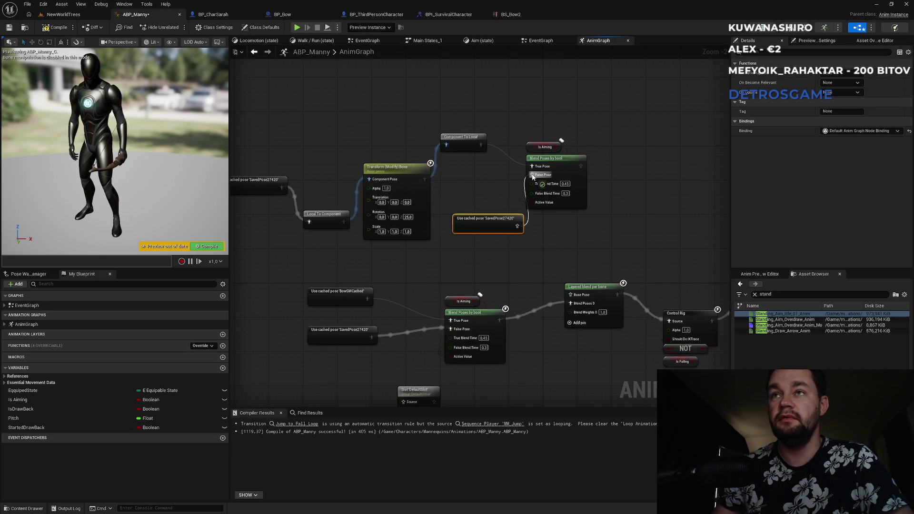
{"action": "mouse_move", "coordinate": [581, 166]}
{"action": "left_mouse_down"}
{"action": "mouse_move", "coordinate": [590, 260]}
{"action": "mouse_move", "coordinate": [584, 297]}
{"action": "left_mouse_up"}
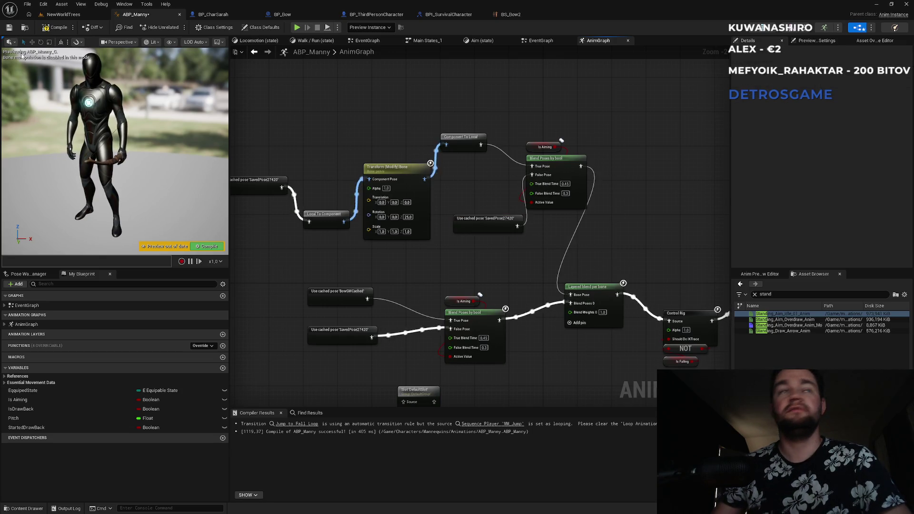
{"action": "left_click", "coordinate": [63, 14]}
{"action": "key", "text": "ctrl+s"}
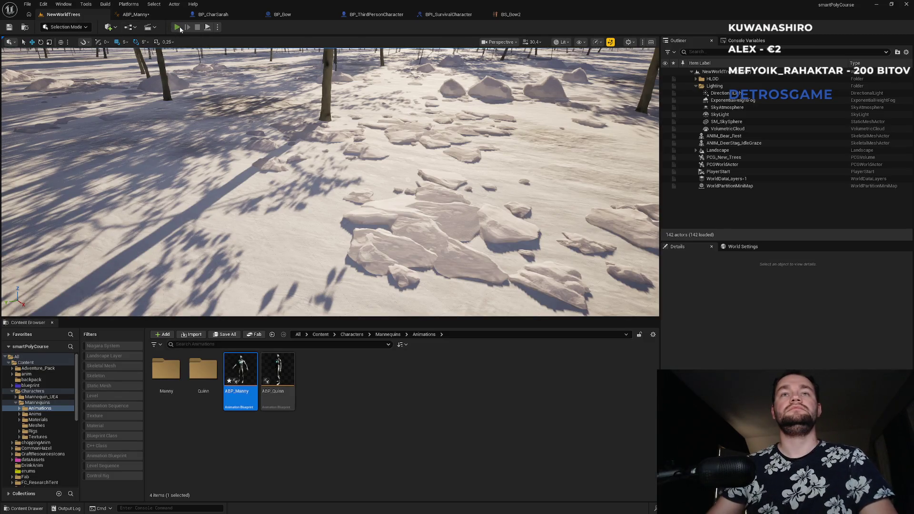
Step: Start and immediately stop a play session, glance at ABP_Manny, then return to the level
{"action": "left_click", "coordinate": [179, 27]}
{"action": "key", "text": "Escape"}
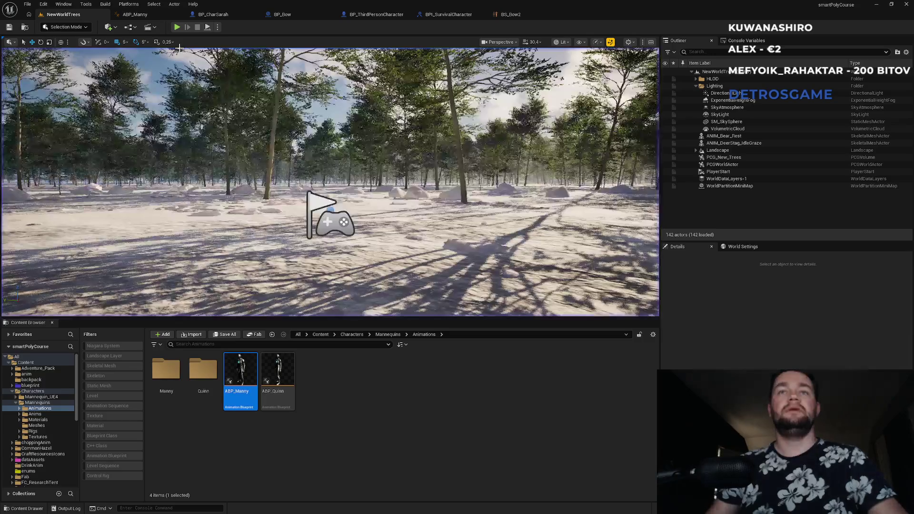
{"action": "left_click", "coordinate": [156, 13]}
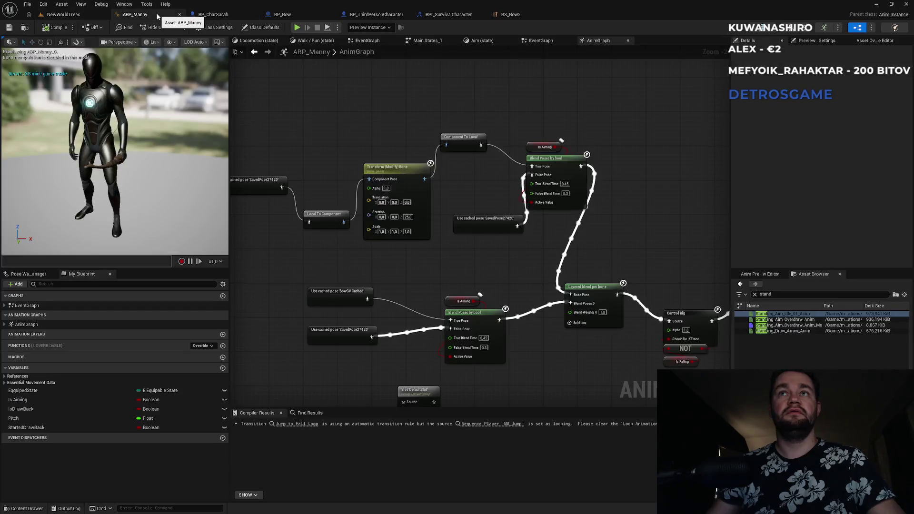
{"action": "left_click", "coordinate": [69, 14]}
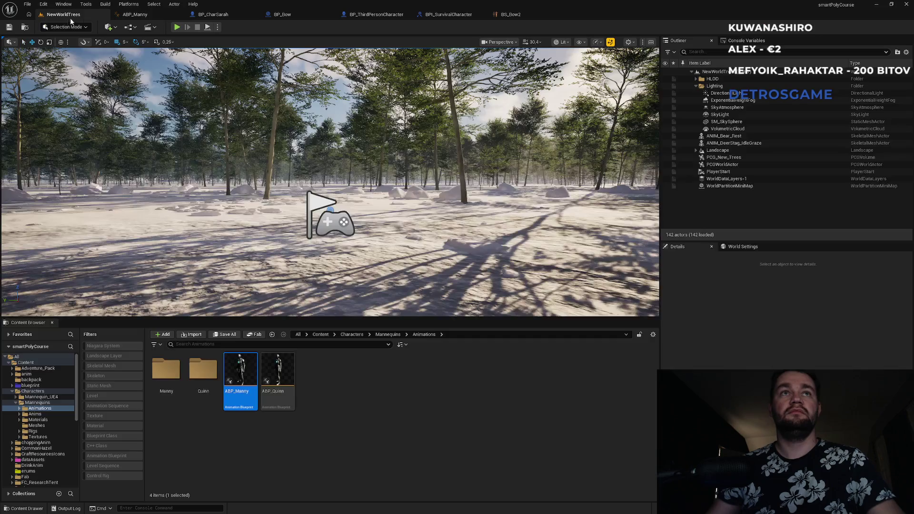
Step: Play fullscreen, walk forward, aim and draw the bow, then exit fullscreen
{"action": "left_click", "coordinate": [175, 27]}
{"action": "key", "text": "F11"}
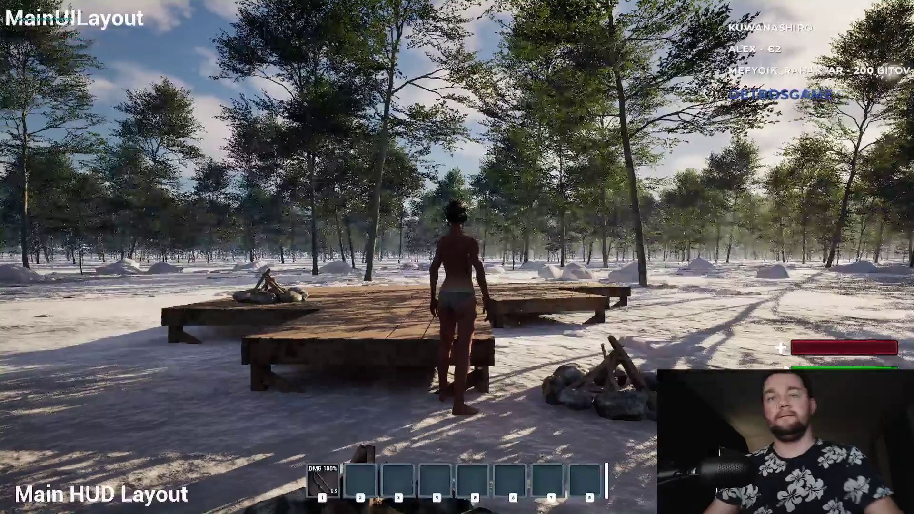
{"action": "key", "text": "w"}
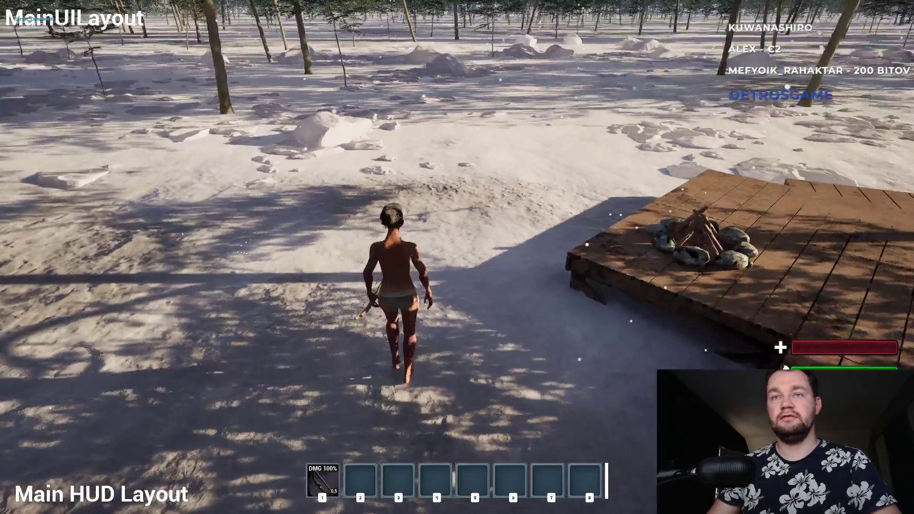
{"action": "right_click", "coordinate": [457, 257]}
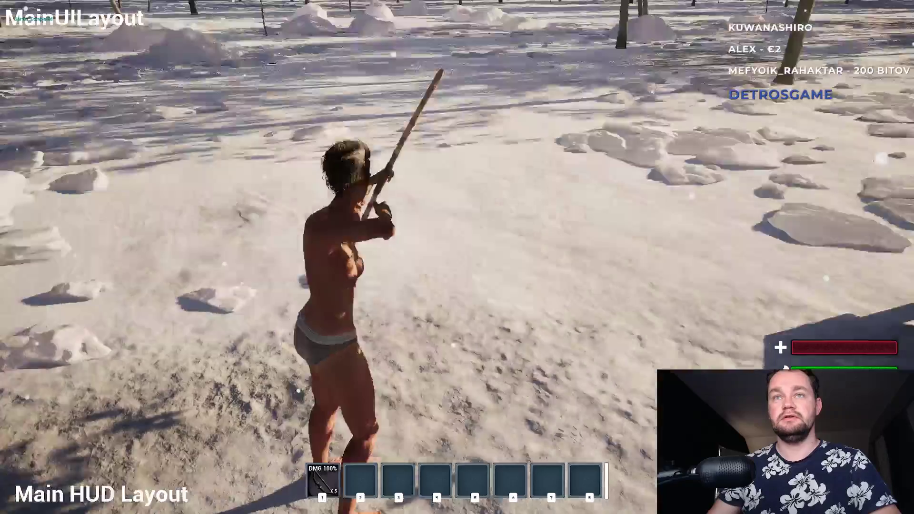
{"action": "left_click", "coordinate": [457, 257]}
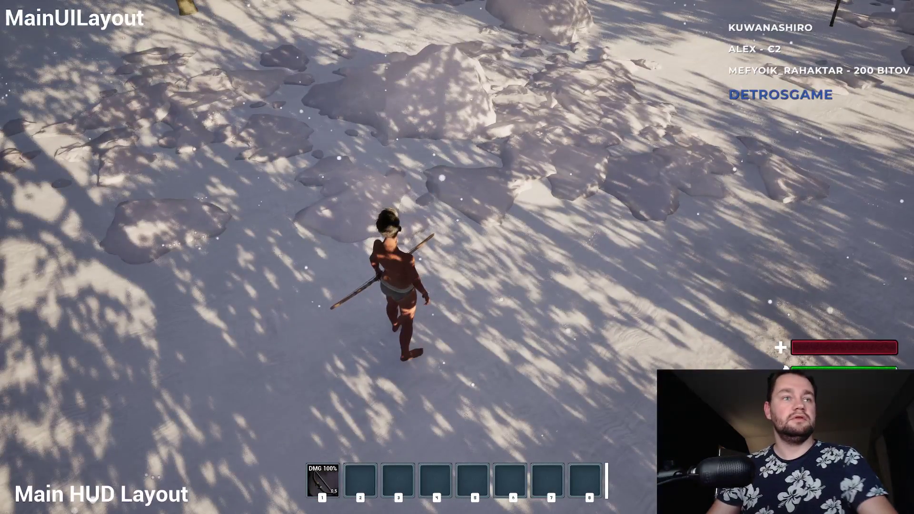
{"action": "key", "text": "F11"}
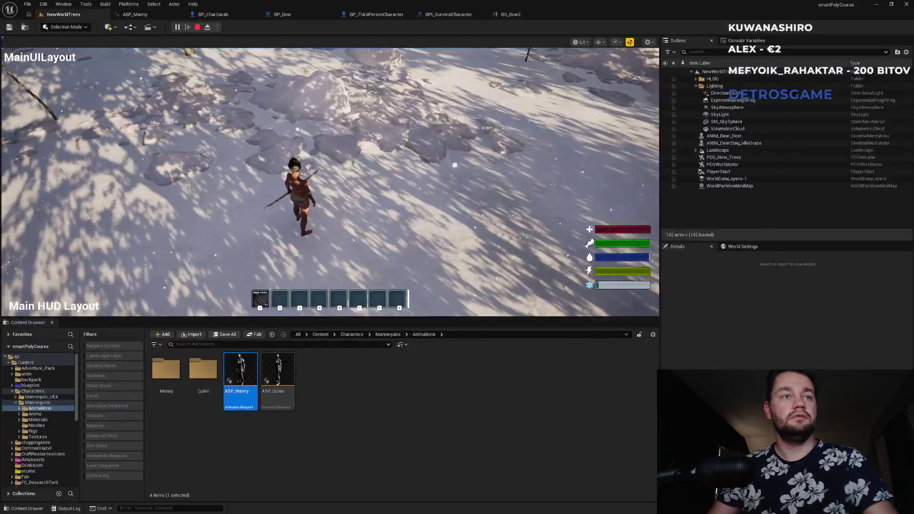
Step: Stop the Play-In-Editor session and bring up the Windows Start menu over the editor
{"action": "key", "text": "Escape"}
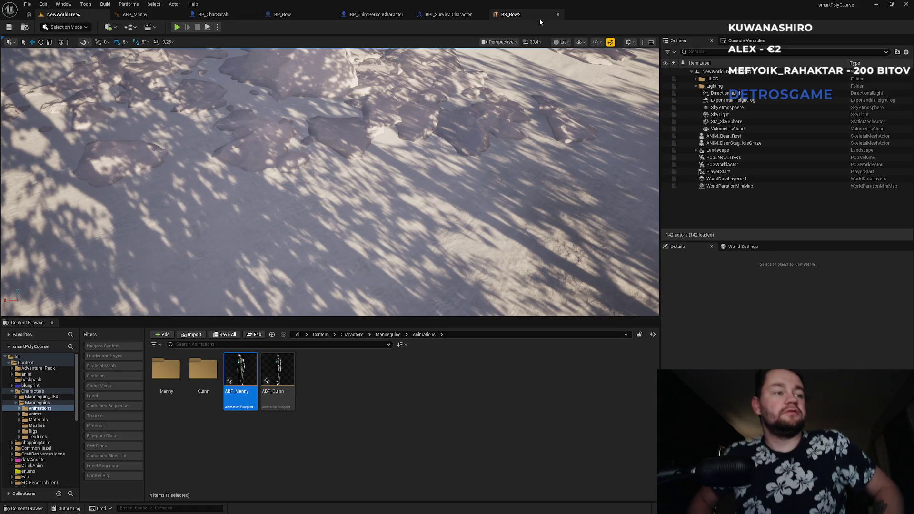
{"action": "key", "text": "super"}
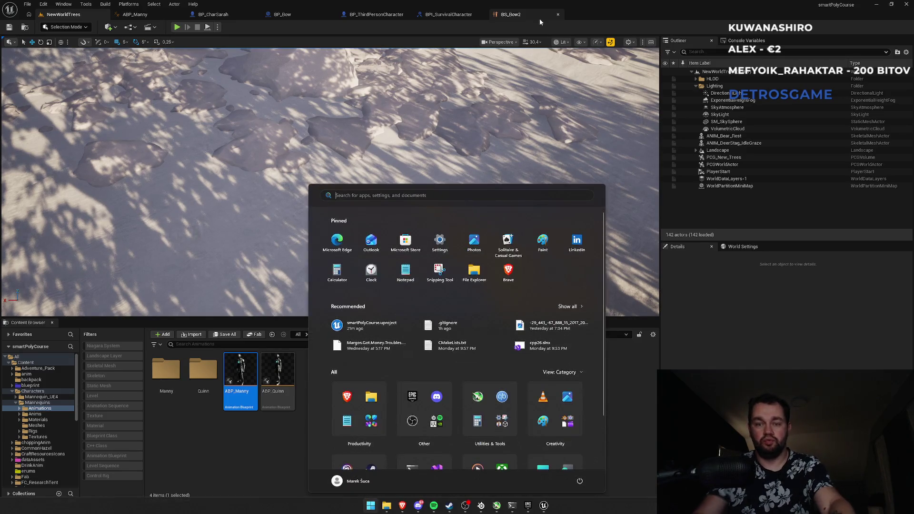
{"action": "type", "text": "notepad"}
{"action": "key", "text": "Return"}
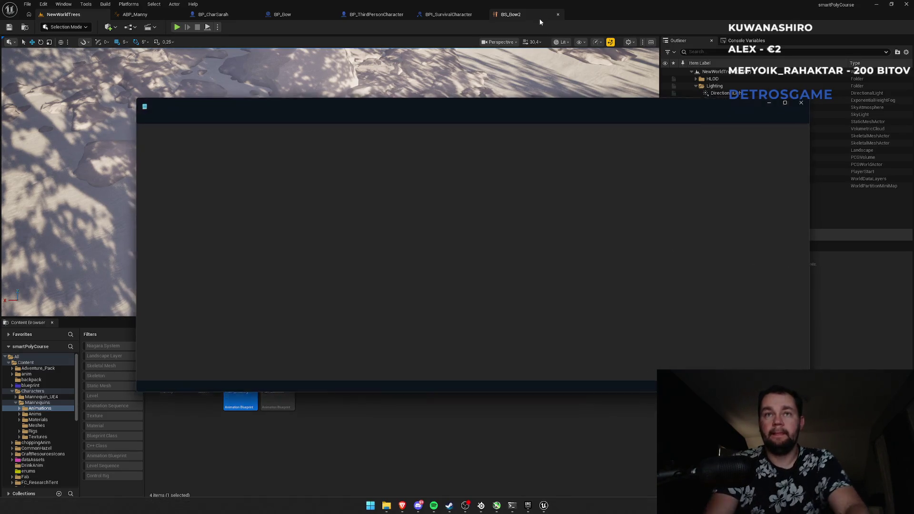
{"action": "key", "text": "ctrl+a"}
{"action": "key", "text": "BackSpace"}
{"action": "type", "text": "w"}
{"action": "key", "text": "BackSpace"}
{"action": "type", "text": "WC brb"}
{"action": "scroll", "coordinate": [498, 194], "scroll_direction": "up", "scroll_amount": 5}
{"action": "scroll", "coordinate": [467, 224], "scroll_direction": "up", "scroll_amount": 5}
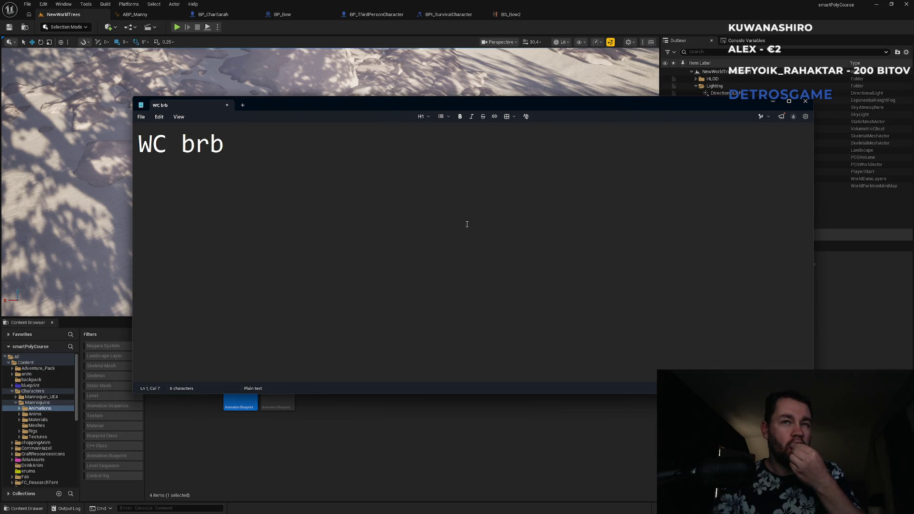
{"action": "left_click", "coordinate": [772, 102]}
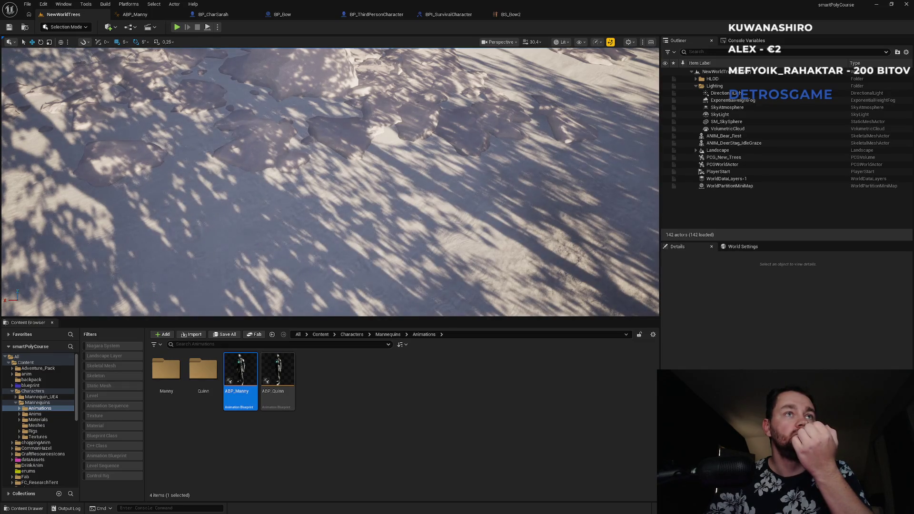
Step: Deselect ABP_Manny in the Content Browser and start a new play test
{"action": "left_click", "coordinate": [370, 379]}
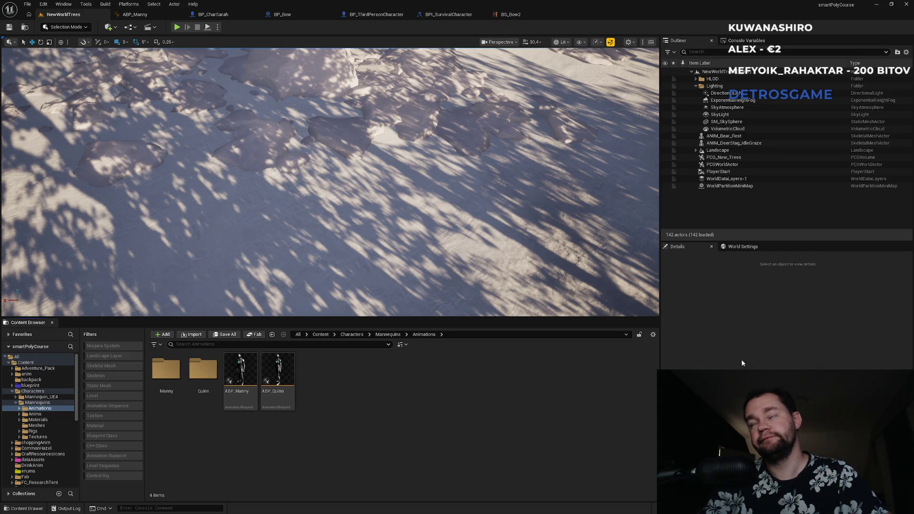
{"action": "left_click", "coordinate": [177, 27]}
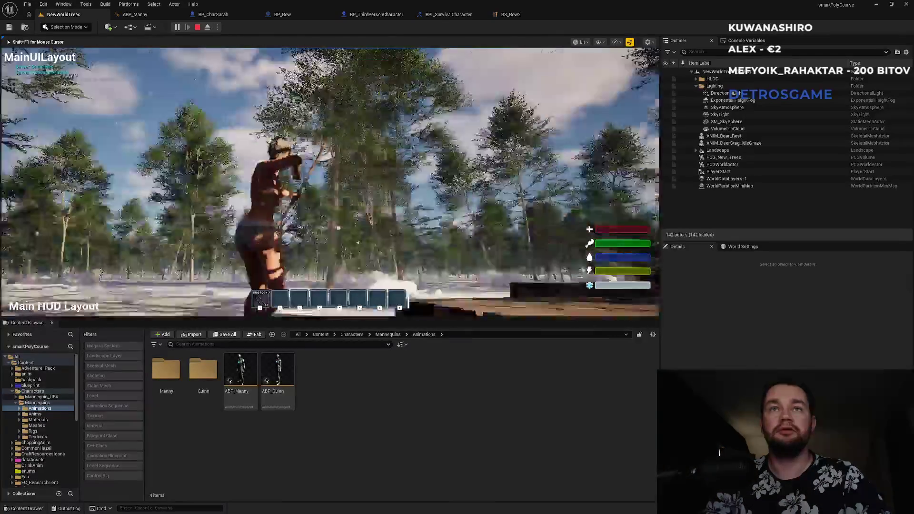
{"action": "key", "text": "Escape"}
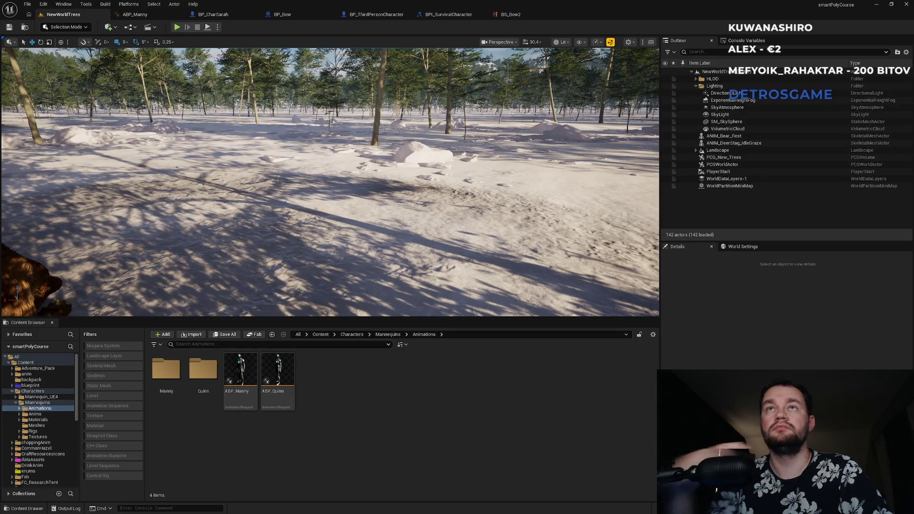
{"action": "left_click", "coordinate": [515, 16]}
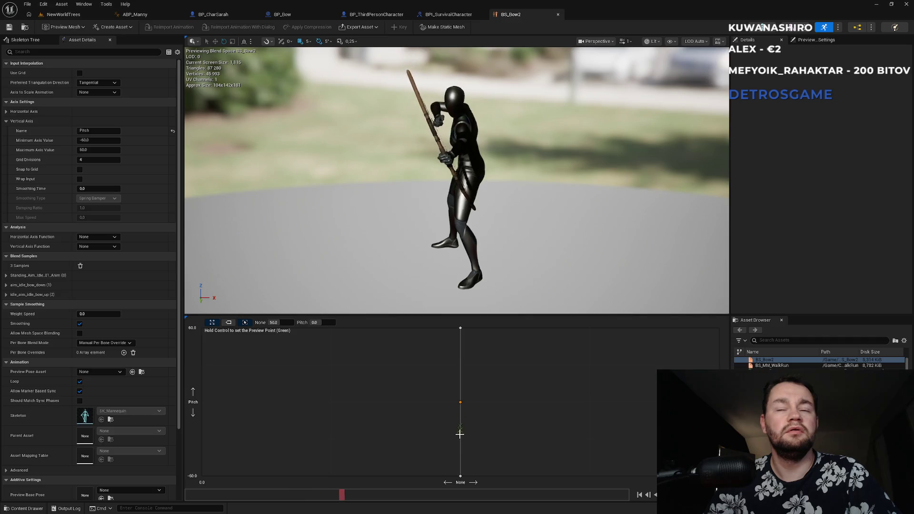
Step: Preview BS_Bow2's aiming-down pose along Pitch, then switch to the notes window
{"action": "mouse_move", "coordinate": [459, 474]}
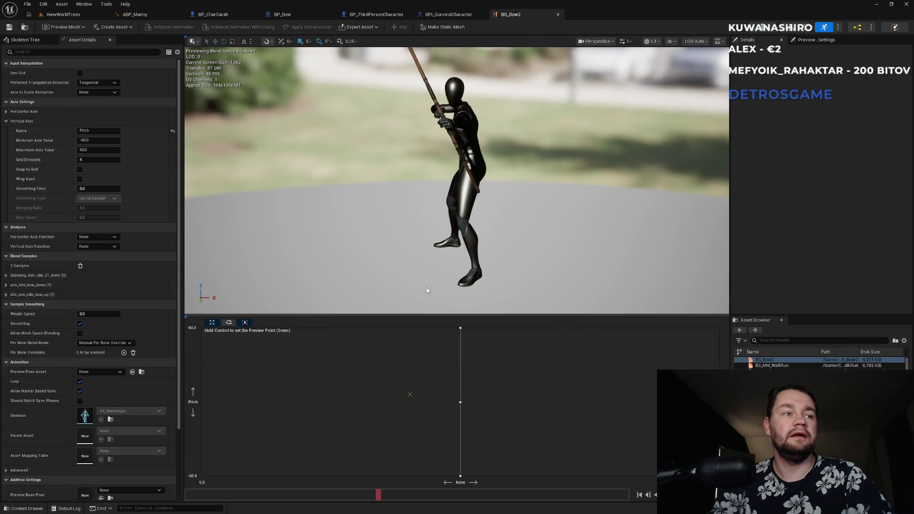
{"action": "key", "text": "ctrl"}
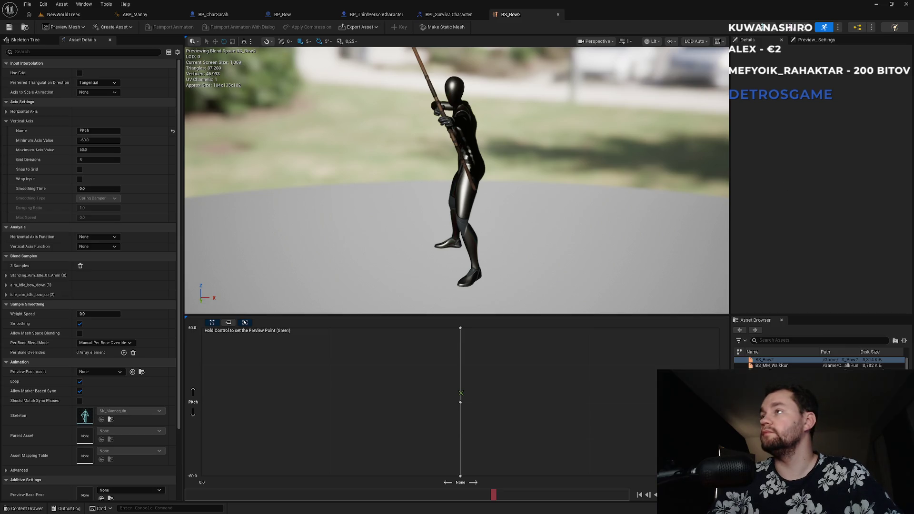
{"action": "key", "text": "alt+Tab"}
Step: Maximize the terminal and browse the Blueprint nodes listing in Claude's aim offset guide
{"action": "double_click", "coordinate": [447, 275]}
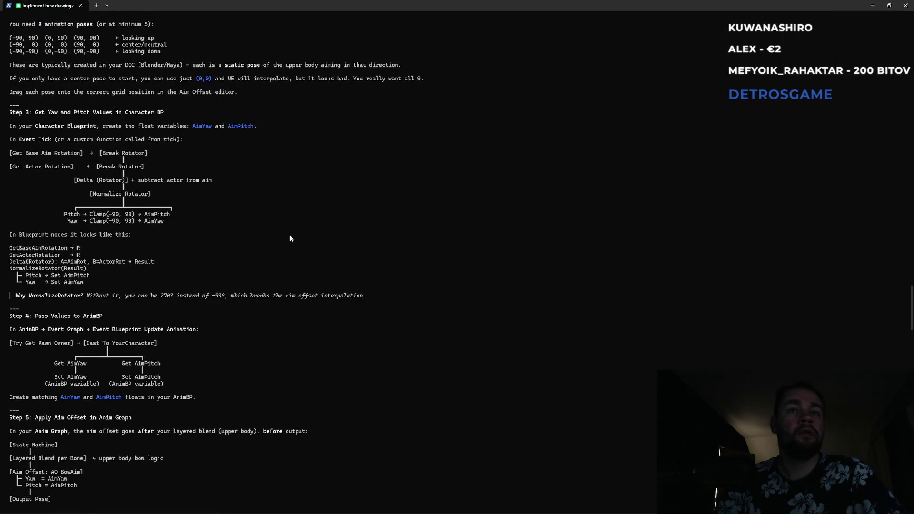
{"action": "scroll", "coordinate": [275, 308], "scroll_direction": "down", "scroll_amount": 3}
{"action": "scroll", "coordinate": [273, 337], "scroll_direction": "down", "scroll_amount": 3}
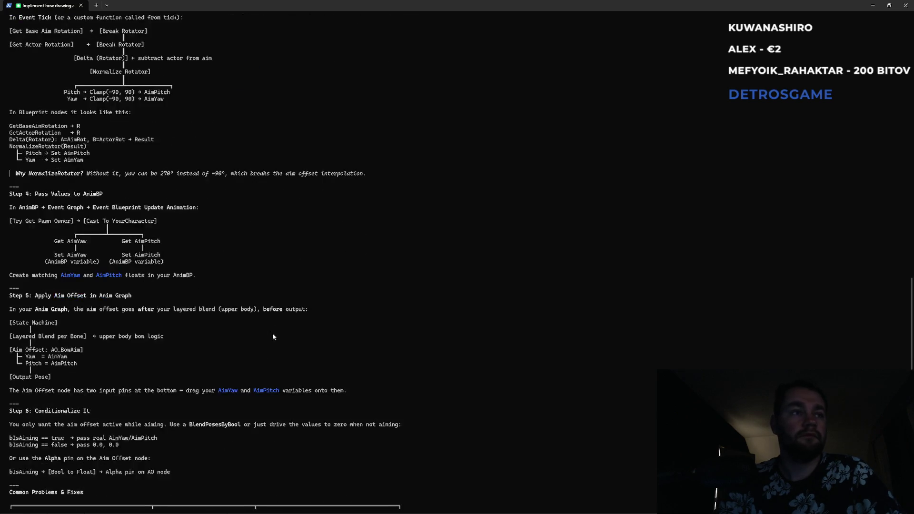
{"action": "scroll", "coordinate": [124, 252], "scroll_direction": "up", "scroll_amount": 2}
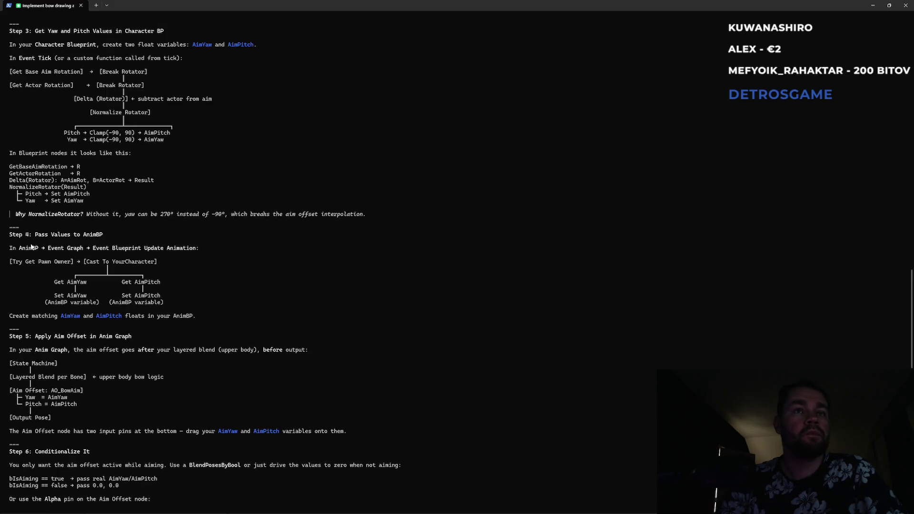
{"action": "scroll", "coordinate": [33, 245], "scroll_direction": "up", "scroll_amount": 1}
{"action": "scroll", "coordinate": [34, 244], "scroll_direction": "up", "scroll_amount": 1}
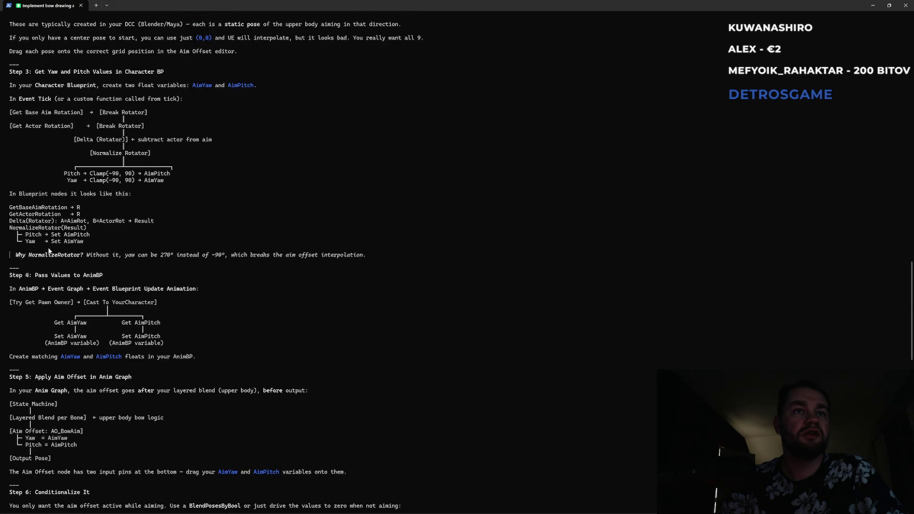
{"action": "mouse_move", "coordinate": [38, 208]}
{"action": "left_mouse_down"}
{"action": "mouse_move", "coordinate": [68, 217]}
{"action": "mouse_move", "coordinate": [60, 222]}
{"action": "mouse_move", "coordinate": [146, 223]}
{"action": "left_mouse_up"}
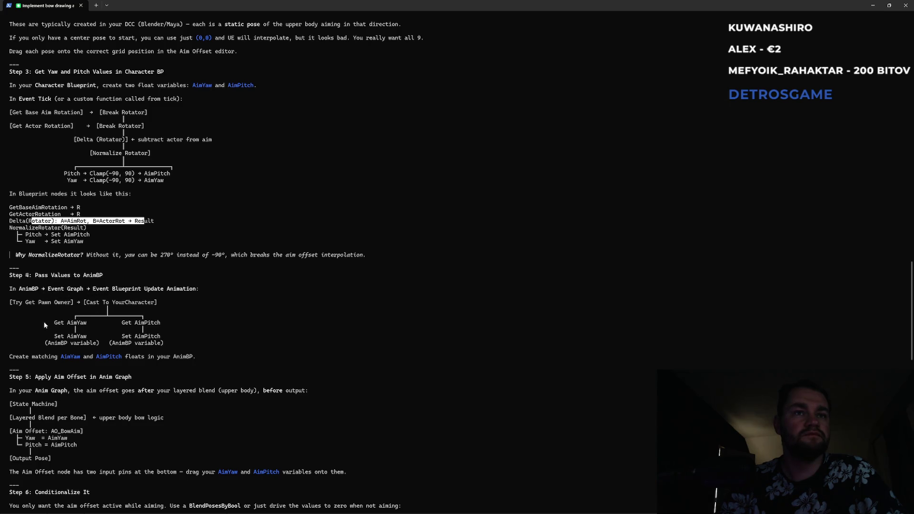
{"action": "mouse_move", "coordinate": [34, 361]}
{"action": "left_mouse_down"}
{"action": "mouse_move", "coordinate": [200, 368]}
{"action": "mouse_move", "coordinate": [190, 361]}
{"action": "left_mouse_up"}
{"action": "left_click", "coordinate": [200, 360]}
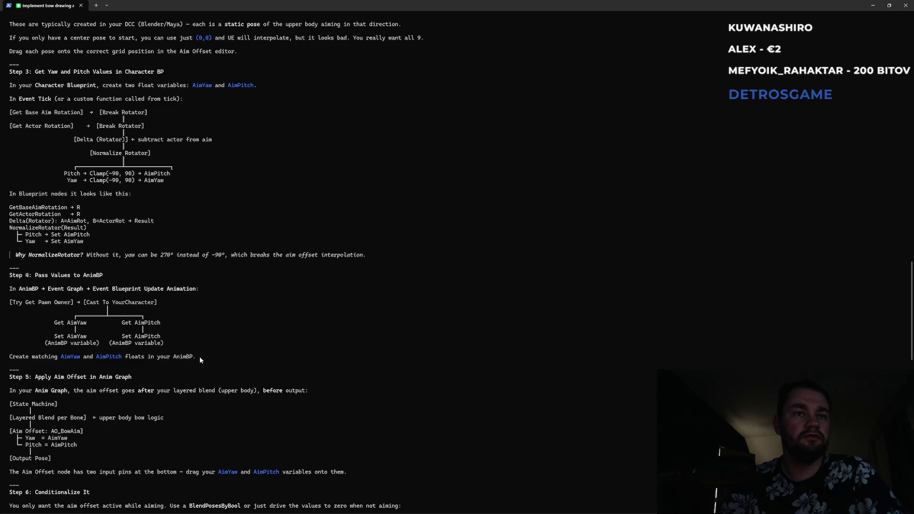
Step: Copy the AO_BowAim node lines with their Yaw and Pitch assignments
{"action": "scroll", "coordinate": [199, 359], "scroll_direction": "down", "scroll_amount": 3}
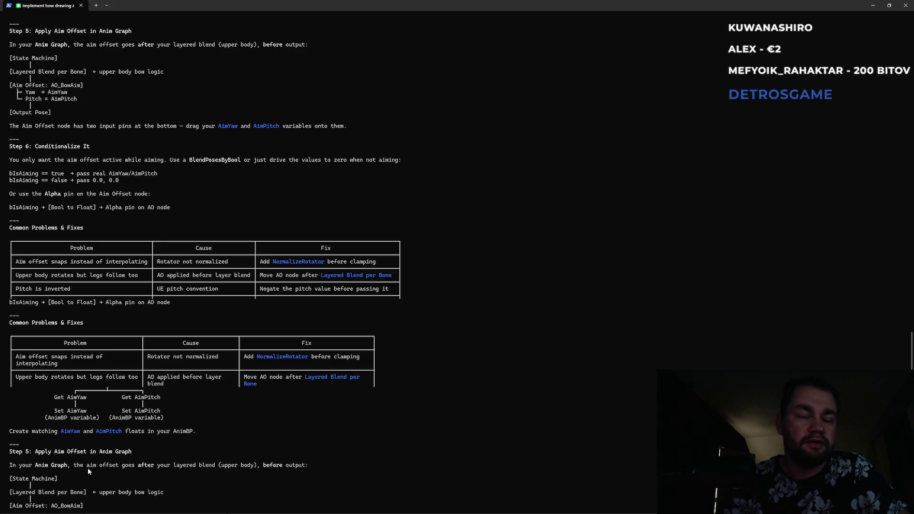
{"action": "scroll", "coordinate": [67, 464], "scroll_direction": "down", "scroll_amount": 2}
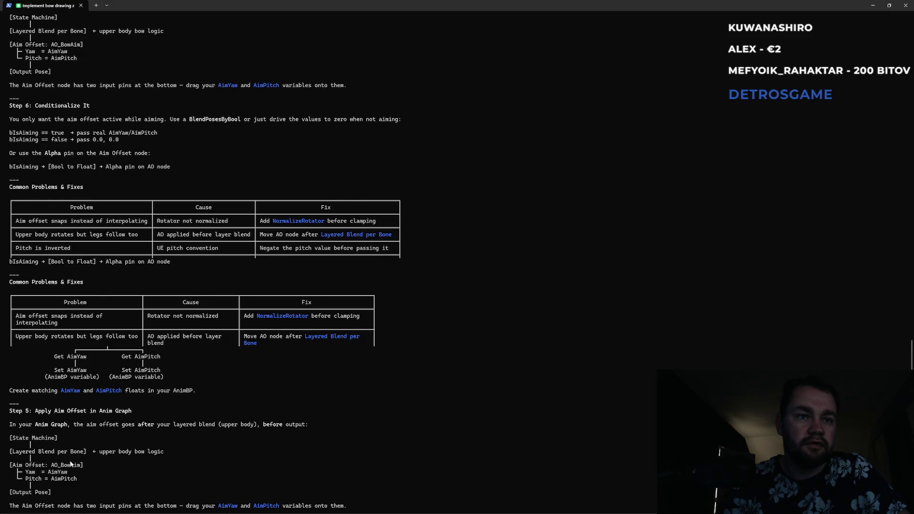
{"action": "scroll", "coordinate": [60, 465], "scroll_direction": "down", "scroll_amount": 1}
{"action": "mouse_move", "coordinate": [26, 445]}
{"action": "left_mouse_down"}
{"action": "mouse_move", "coordinate": [71, 447]}
{"action": "mouse_move", "coordinate": [80, 461]}
{"action": "left_mouse_up"}
{"action": "key", "text": "ctrl+c"}
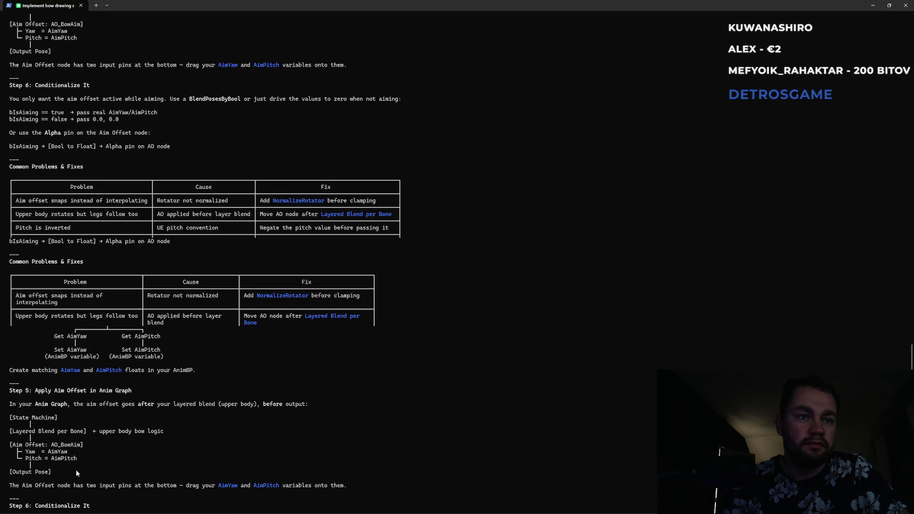
{"action": "scroll", "coordinate": [90, 493], "scroll_direction": "down", "scroll_amount": 3}
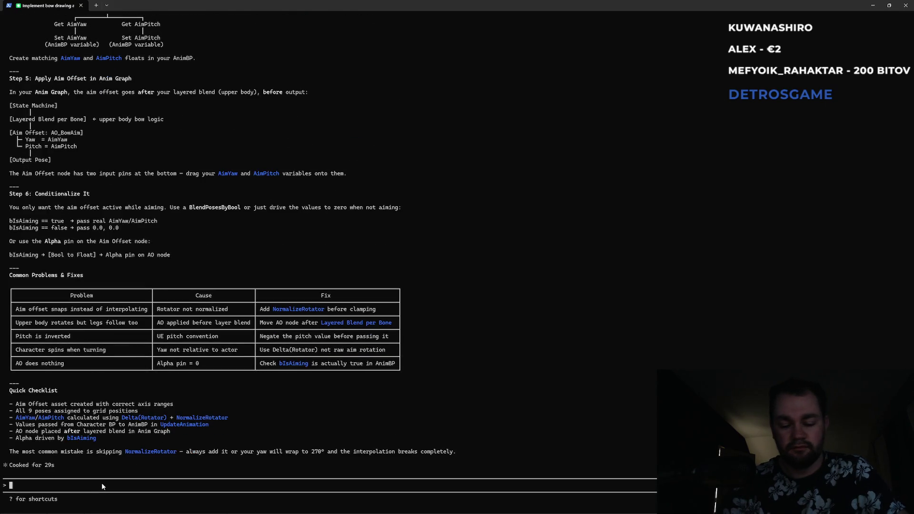
Step: Ask Claude how to use an aim offset for separate idle-aiming and draw-back poses instead of bone transform
{"action": "type", "text": "yea but i have different "}
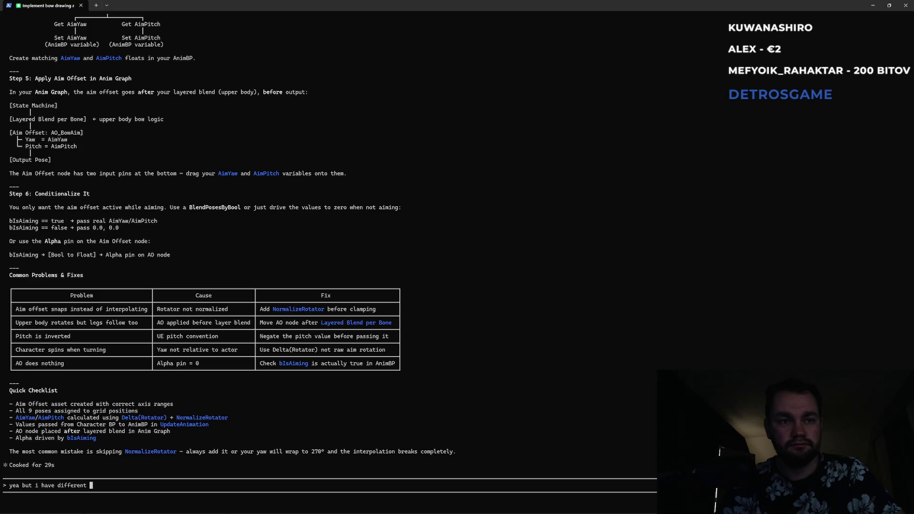
{"action": "type", "text": "pose for id"}
{"action": "type", "text": "le ai"}
{"action": "key", "text": "BackSpace"}
{"action": "key", "text": "BackSpace"}
{"action": "type", "text": "("}
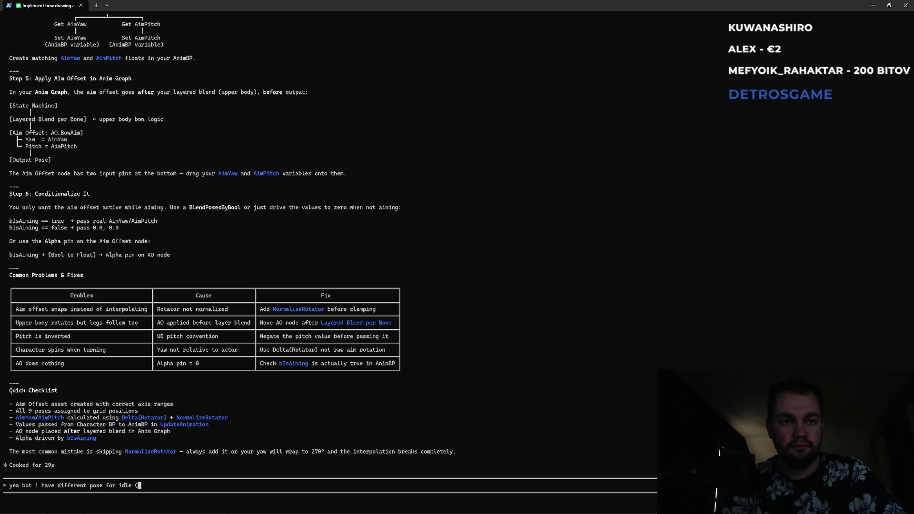
{"action": "type", "text": "aiming) "}
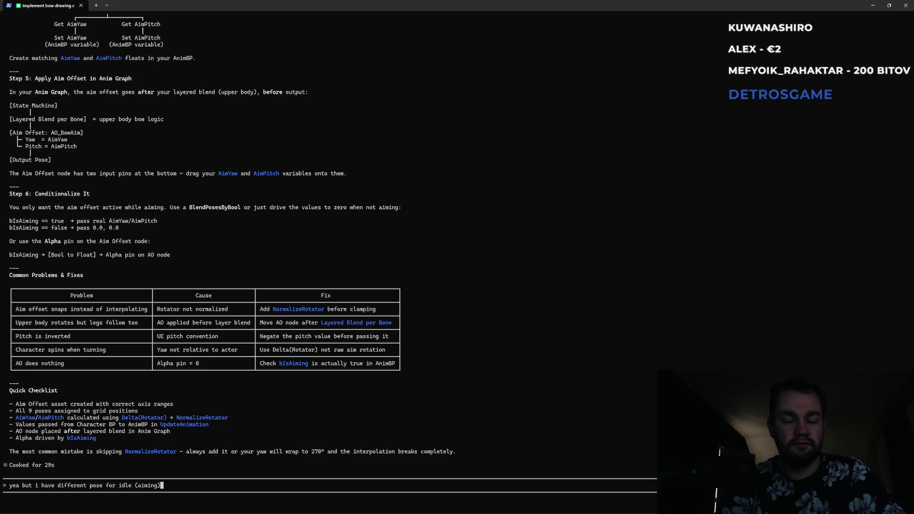
{"action": "type", "text": "and dif"}
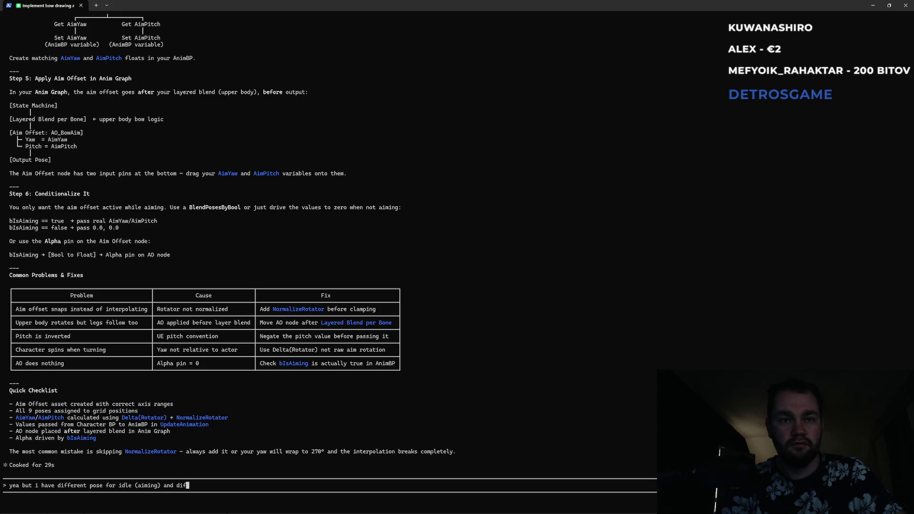
{"action": "type", "text": "ferent for "}
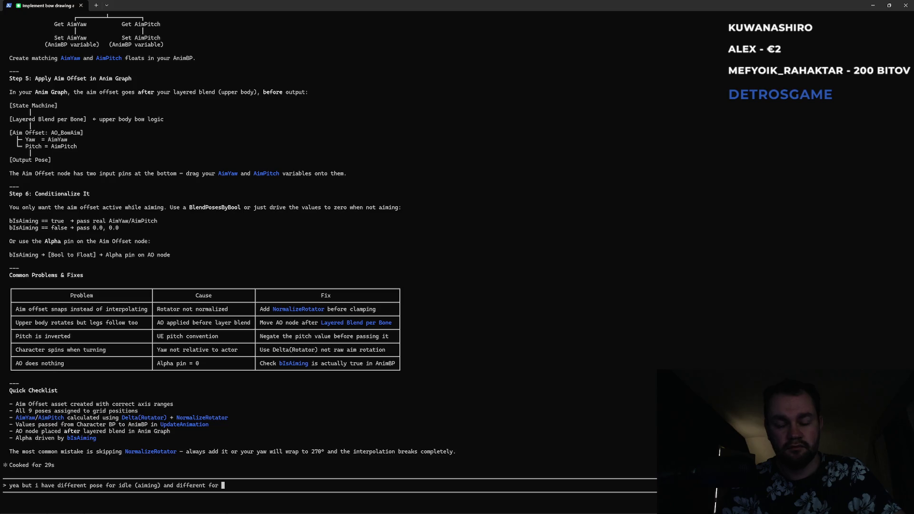
{"action": "type", "text": "drawi"}
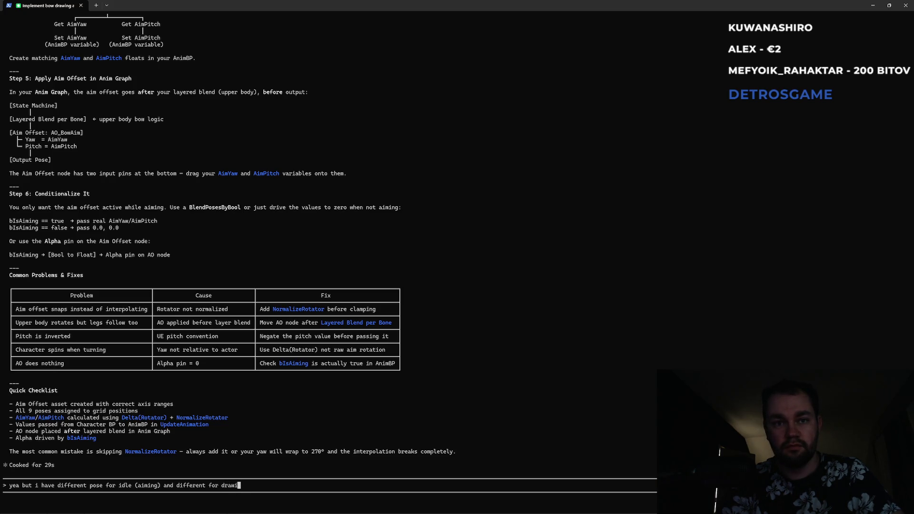
{"action": "type", "text": "ng back"}
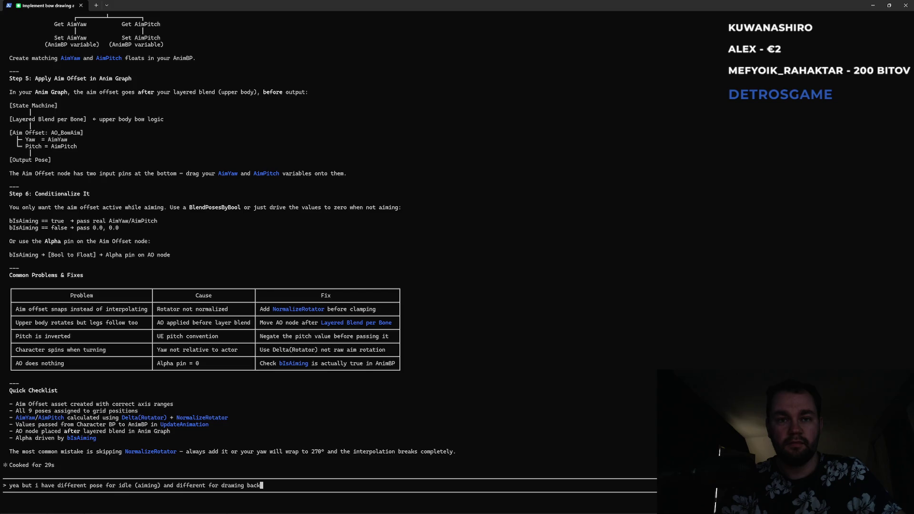
{"action": "type", "text": " ..."}
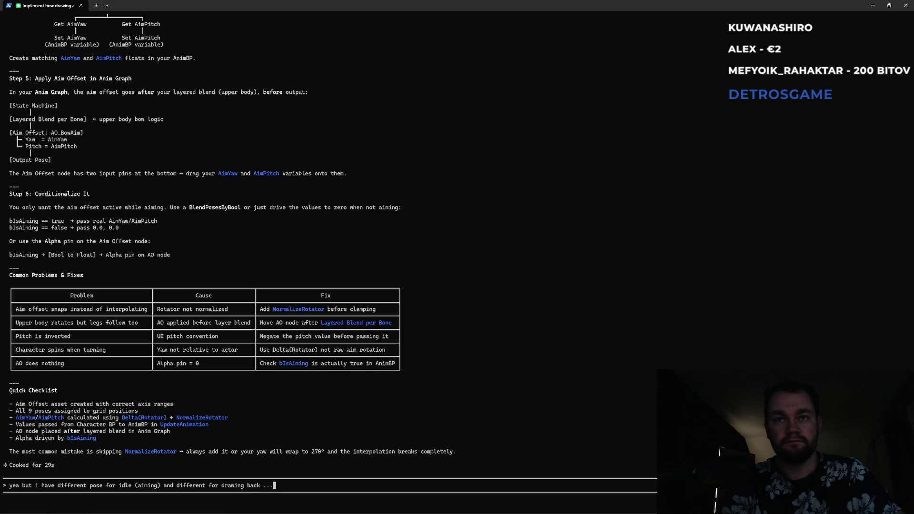
{"action": "type", "text": " how can i "}
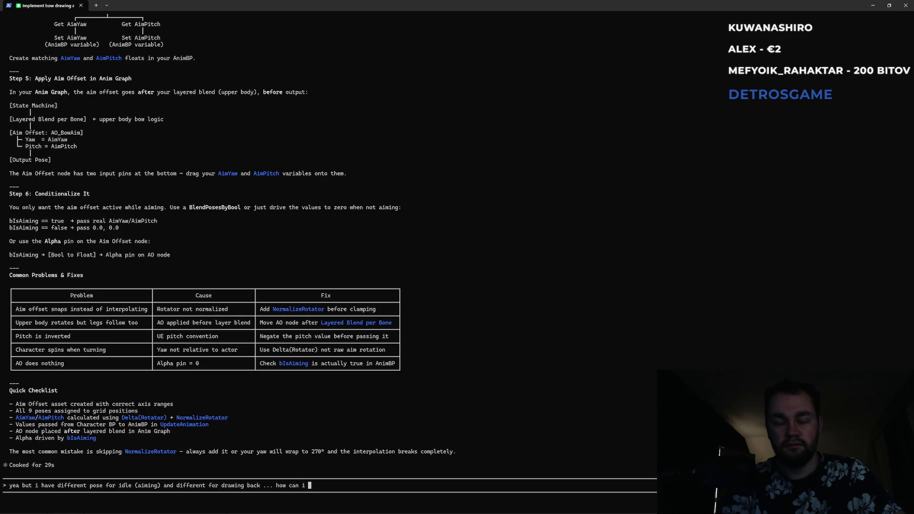
{"action": "type", "text": "use "}
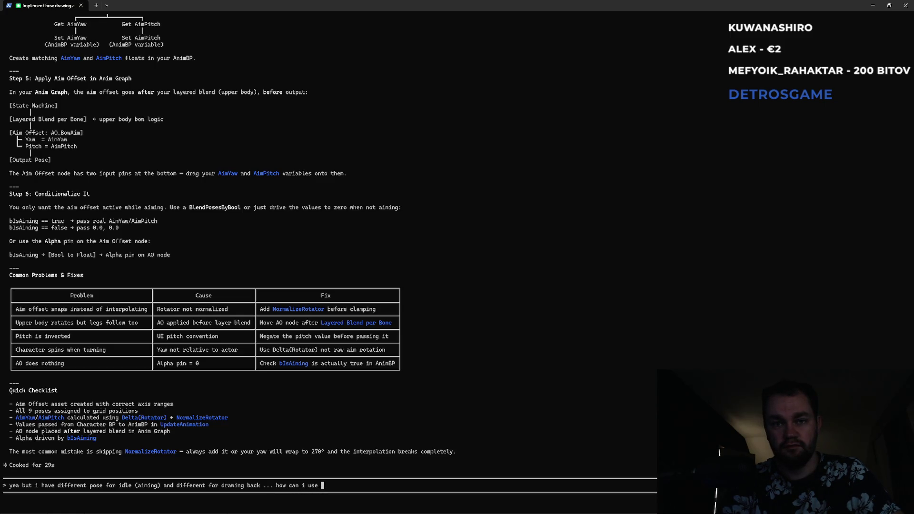
{"action": "type", "text": "the"}
{"action": "key", "text": "BackSpace"}
{"action": "key", "text": "BackSpace"}
{"action": "key", "text": "BackSpace"}
{"action": "type", "text": "aim offset for 2"}
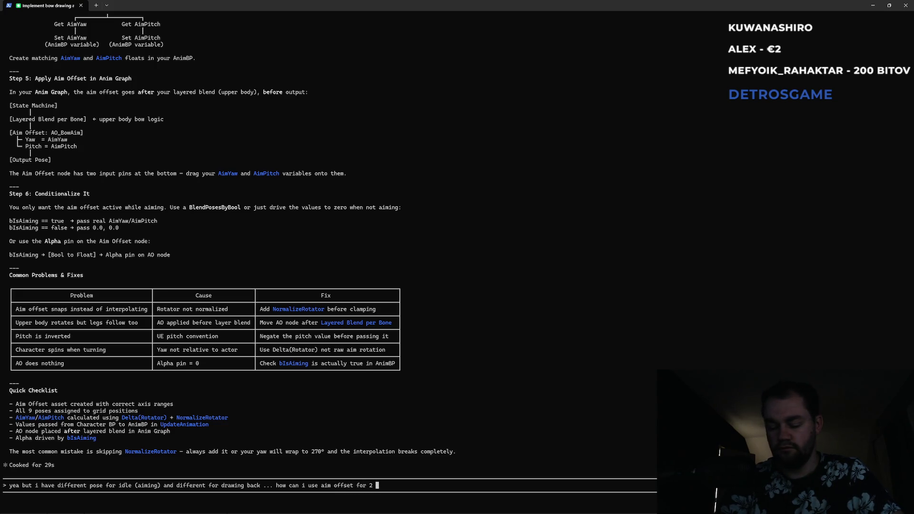
{"action": "type", "text": " dirre"}
{"action": "key", "text": "BackSpace"}
{"action": "key", "text": "BackSpace"}
{"action": "key", "text": "BackSpace"}
{"action": "type", "text": "fferent"}
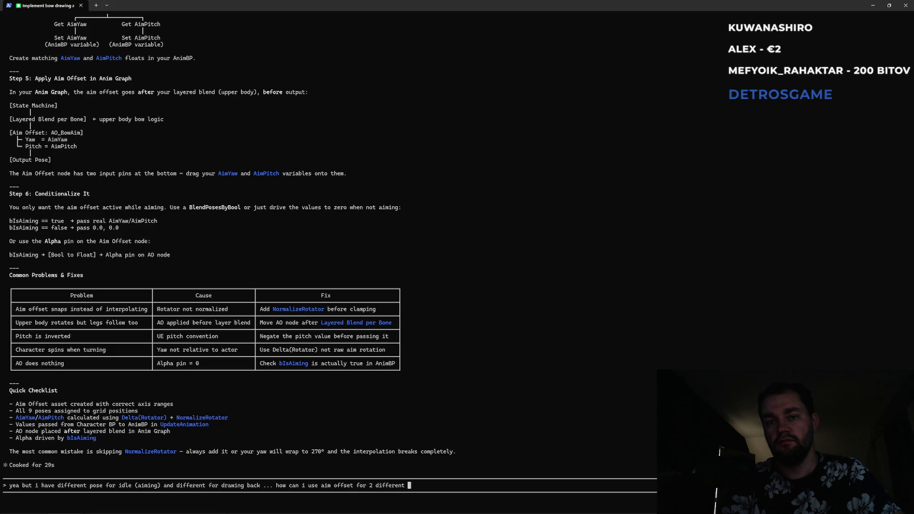
{"action": "type", "text": "poses"}
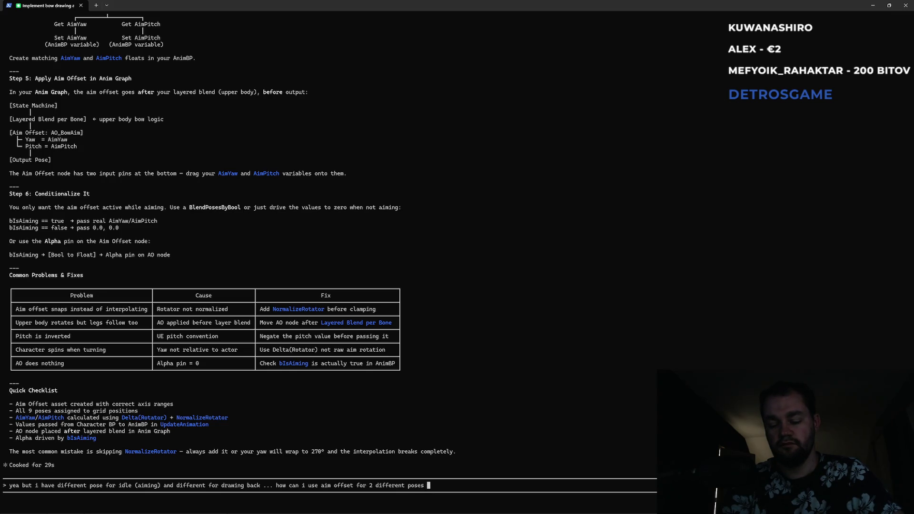
{"action": "type", "text": " ... b"}
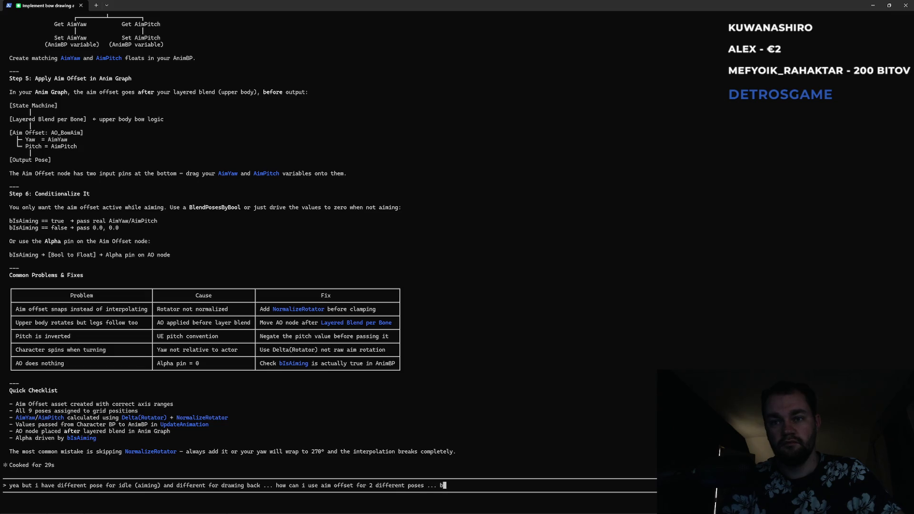
{"action": "type", "text": "one transfor"}
{"action": "type", "text": "m"}
{"action": "type", "text": " node is not"}
{"action": "type", "text": " a good solutio"}
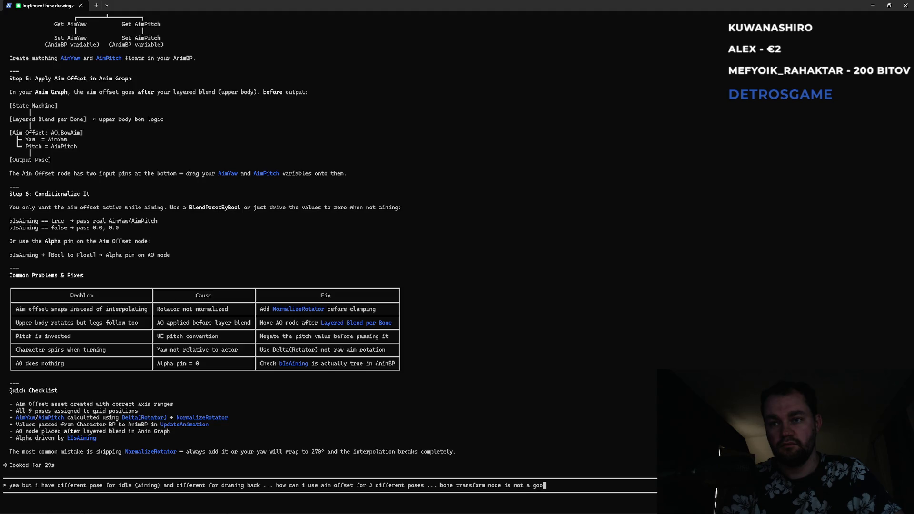
{"action": "type", "text": "n?"}
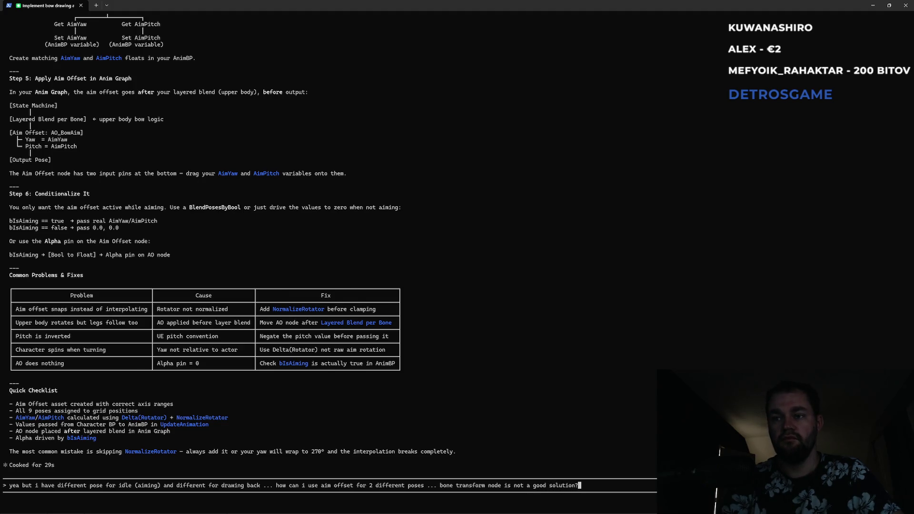
{"action": "key", "text": "Return"}
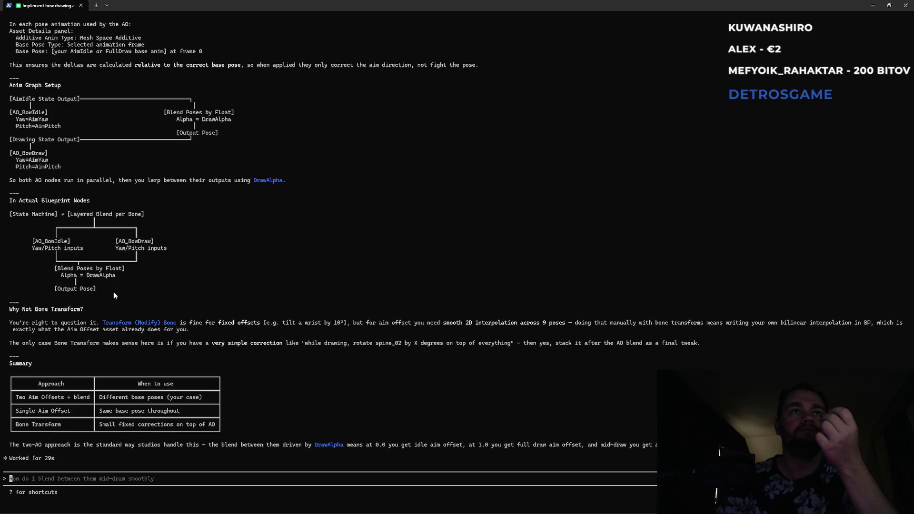
Step: Copy the passage explaining why a bone transform doesn't suit aim offsets
{"action": "scroll", "coordinate": [134, 310], "scroll_direction": "up", "scroll_amount": 10}
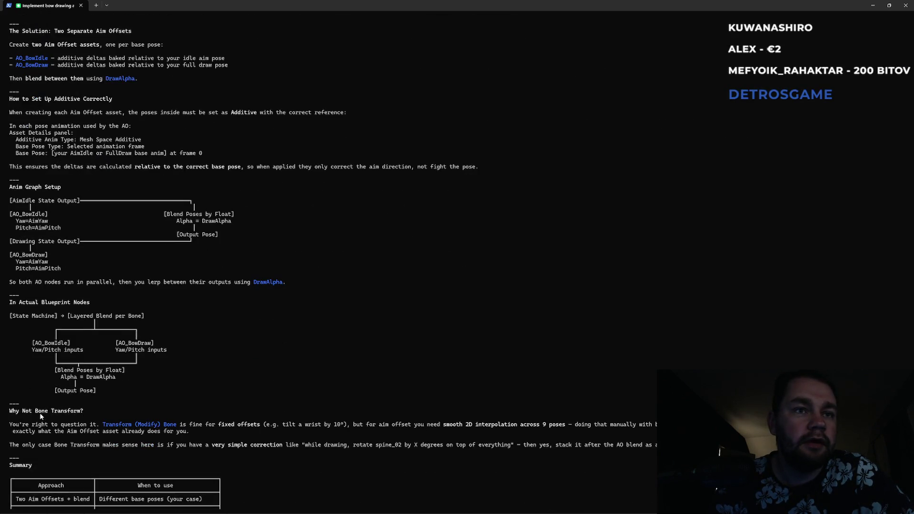
{"action": "left_click_drag", "start_coordinate": [22, 428], "coordinate": [652, 425]}
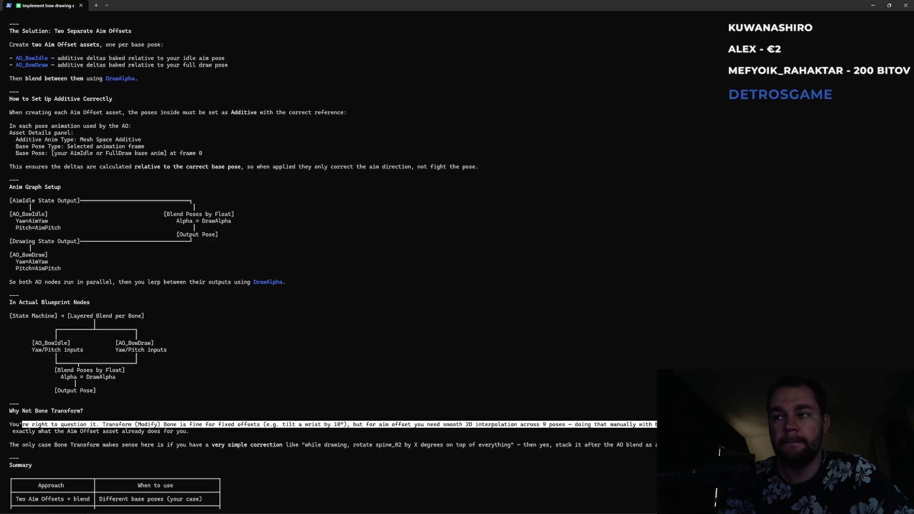
{"action": "left_click_drag", "start_coordinate": [652, 426], "coordinate": [653, 426]}
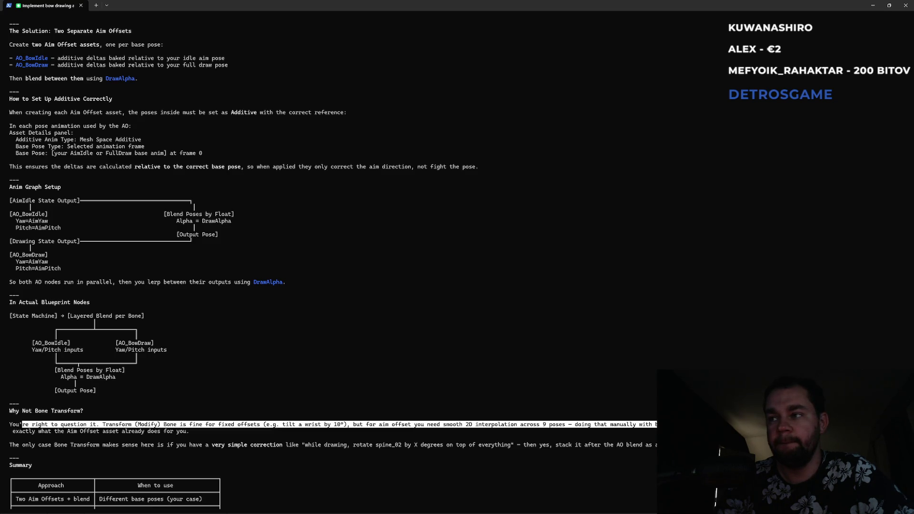
{"action": "mouse_move", "coordinate": [653, 426]}
{"action": "left_mouse_down"}
{"action": "mouse_move", "coordinate": [119, 426]}
{"action": "mouse_move", "coordinate": [106, 434]}
{"action": "mouse_move", "coordinate": [194, 432]}
{"action": "left_mouse_up"}
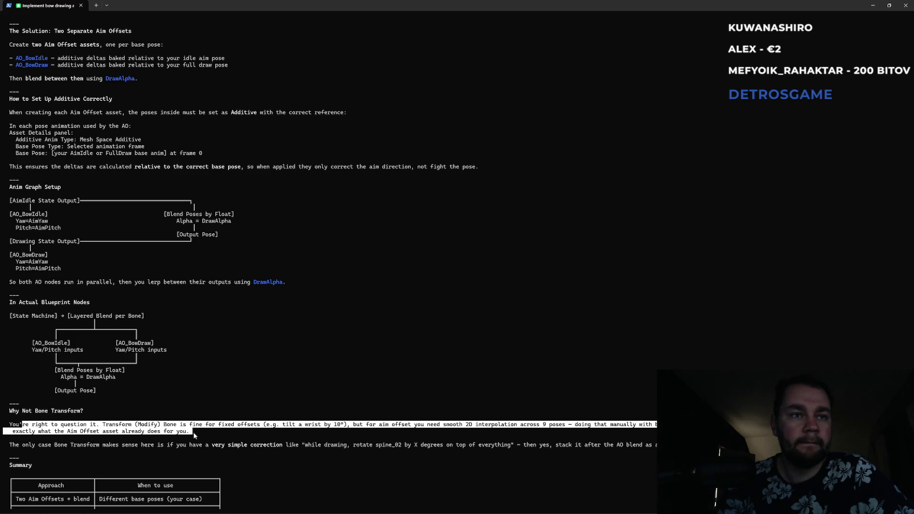
{"action": "key", "text": "ctrl+c"}
Step: Read the rest of the answer on blending two aim offsets by DrawAlpha, then return to Unreal
{"action": "scroll", "coordinate": [110, 424], "scroll_direction": "down", "scroll_amount": 2}
{"action": "scroll", "coordinate": [111, 424], "scroll_direction": "down", "scroll_amount": 3}
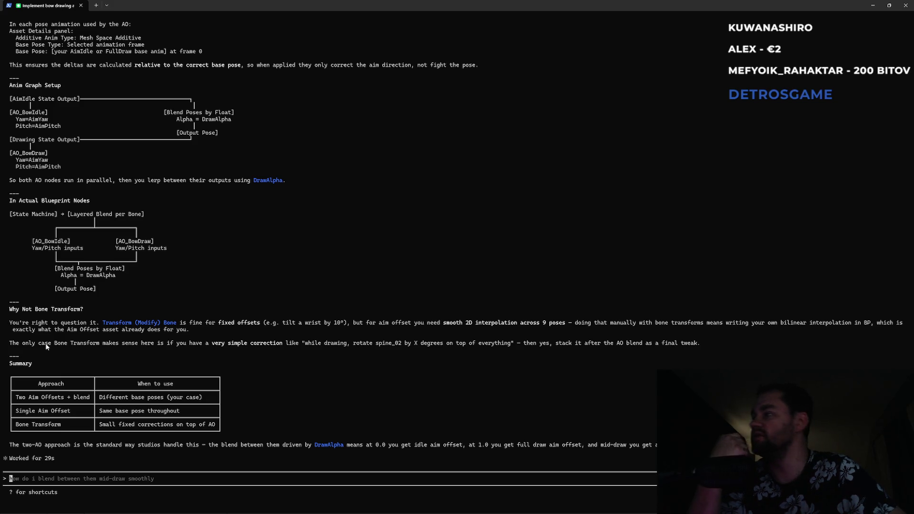
{"action": "key", "text": "alt+Tab"}
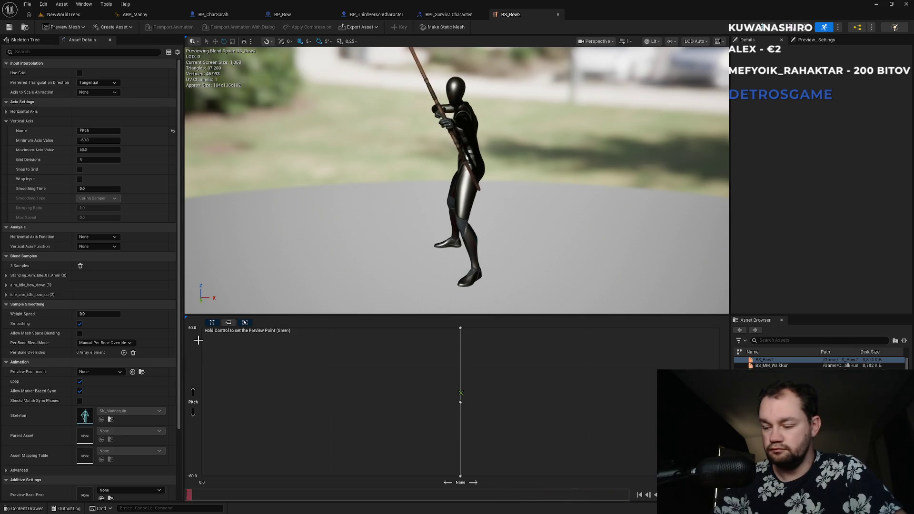
Step: Preview the BS_Bow2 blend space aiming fully up at Pitch 60
{"action": "left_click", "coordinate": [84, 14]}
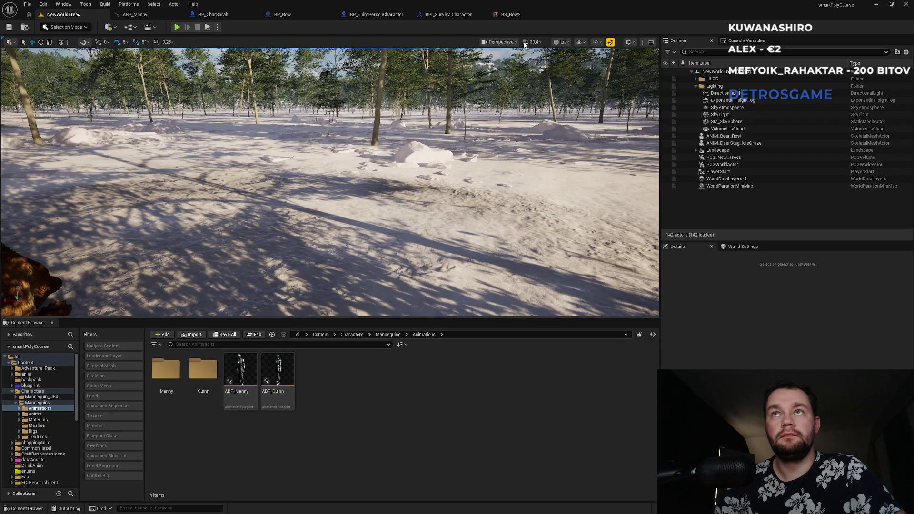
{"action": "left_click", "coordinate": [520, 18]}
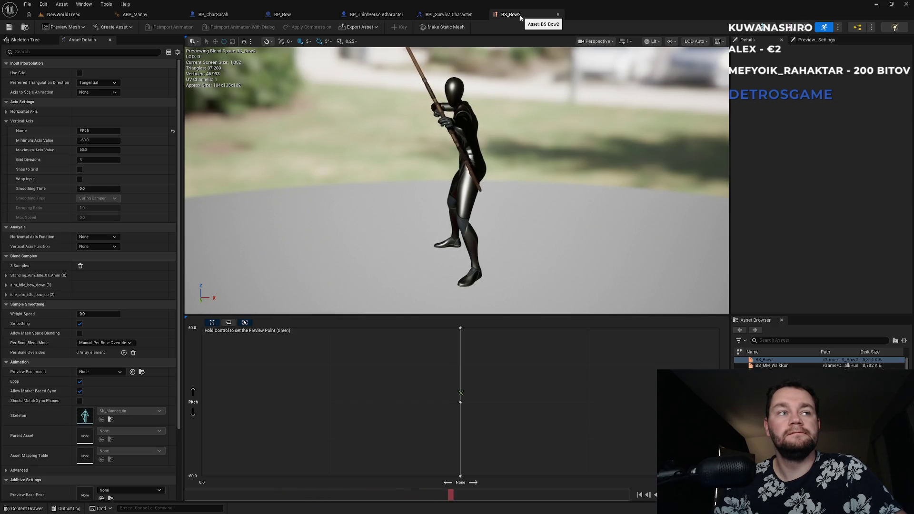
{"action": "key", "text": "ctrl"}
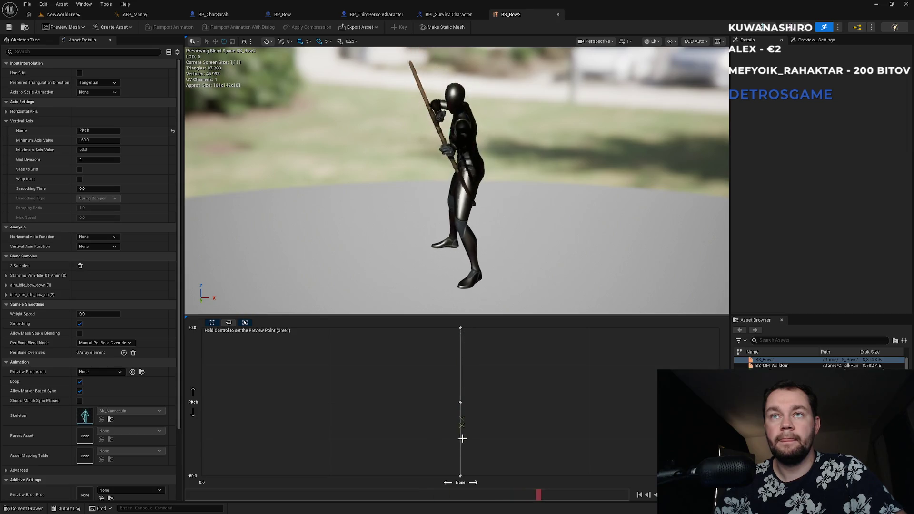
Step: Flip through BPI_SurvivalCharacter and BP_ThirdPersonCharacter to BP_Bow's event graph
{"action": "left_click", "coordinate": [77, 16]}
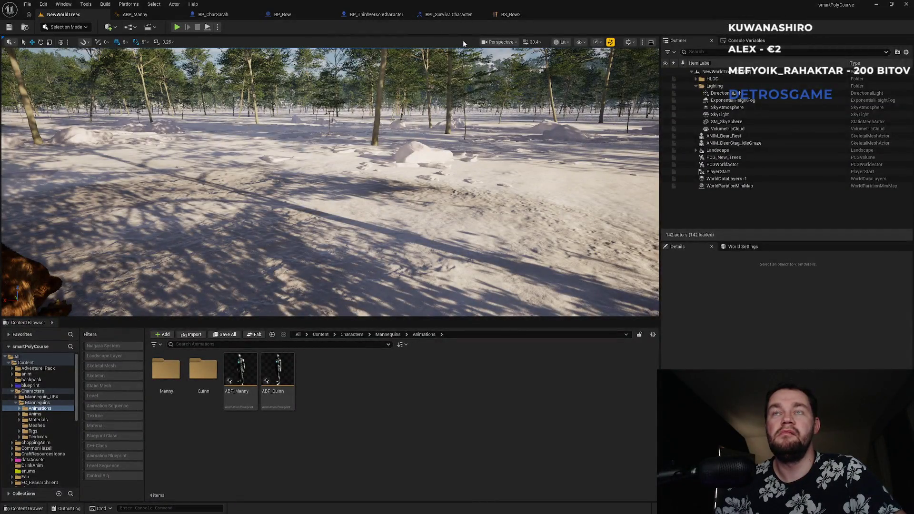
{"action": "left_click", "coordinate": [510, 14]}
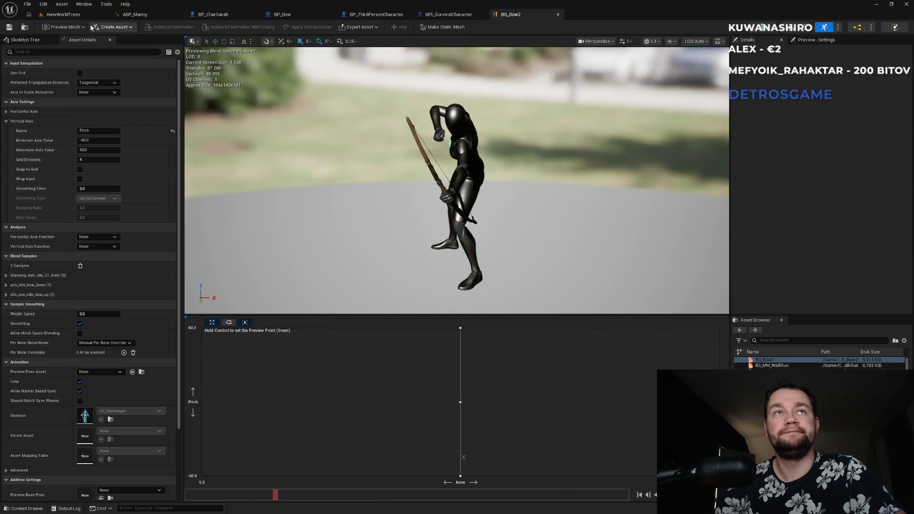
{"action": "left_click", "coordinate": [76, 15]}
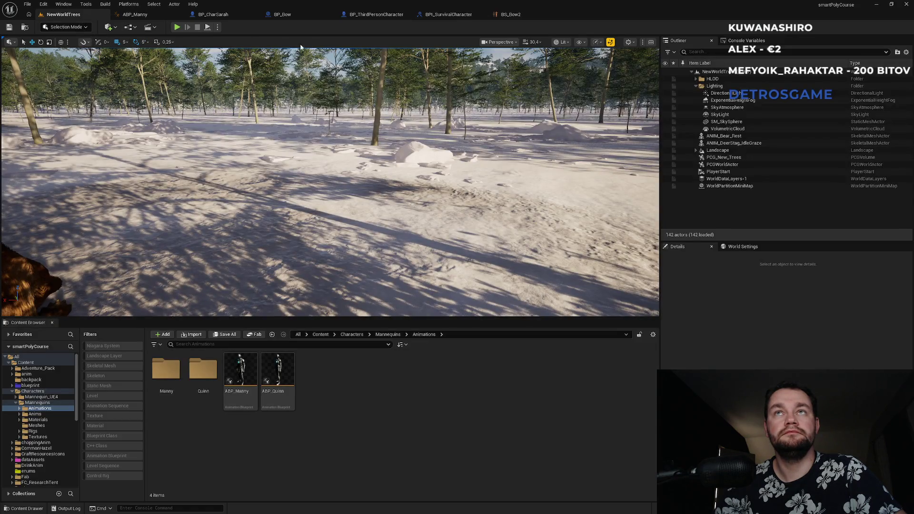
{"action": "left_click", "coordinate": [510, 14]}
{"action": "left_click", "coordinate": [448, 15]}
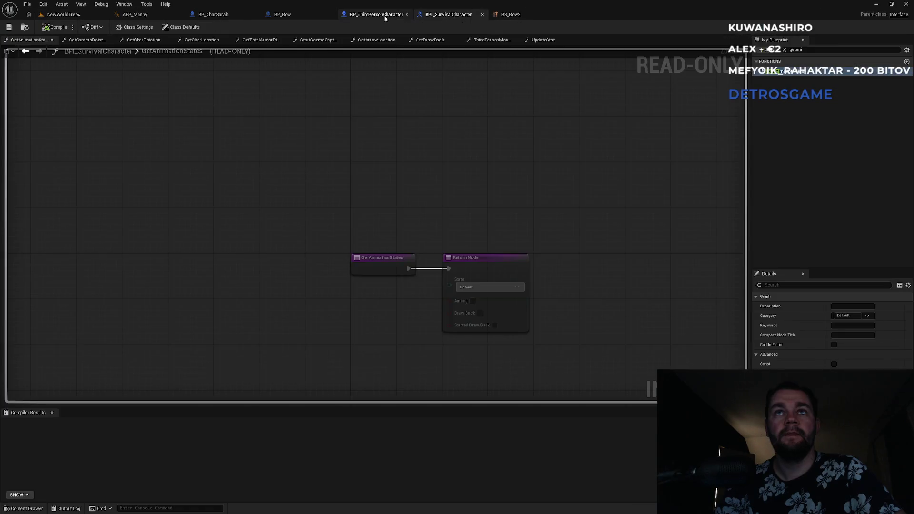
{"action": "left_click", "coordinate": [376, 14]}
{"action": "left_click", "coordinate": [282, 14]}
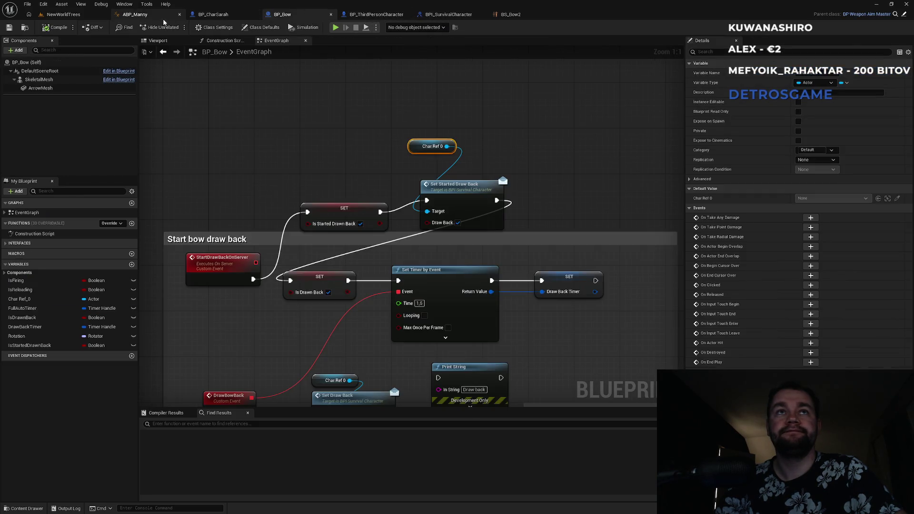
Step: Open ABP_Manny's AnimGraph and look through its EventGraph and Walk / Run graphs
{"action": "left_click", "coordinate": [135, 15]}
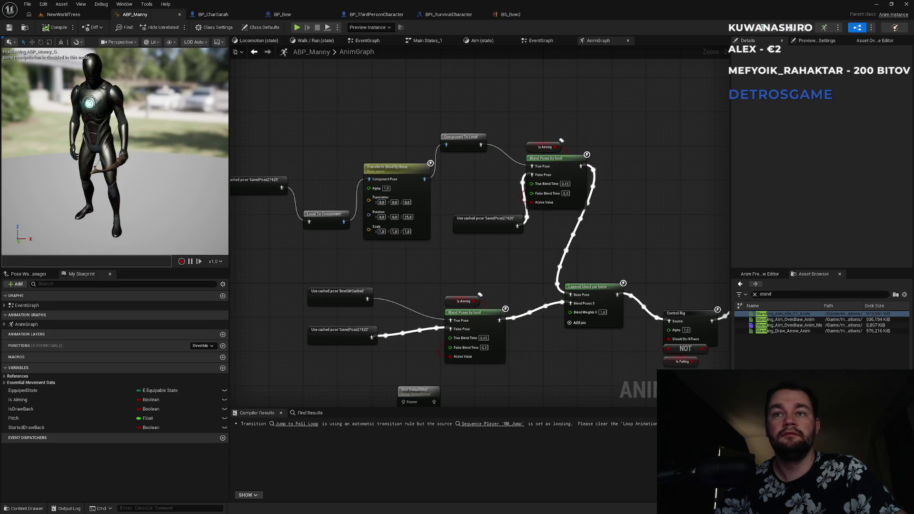
{"action": "left_click_drag", "start_coordinate": [371, 313], "coordinate": [455, 275]}
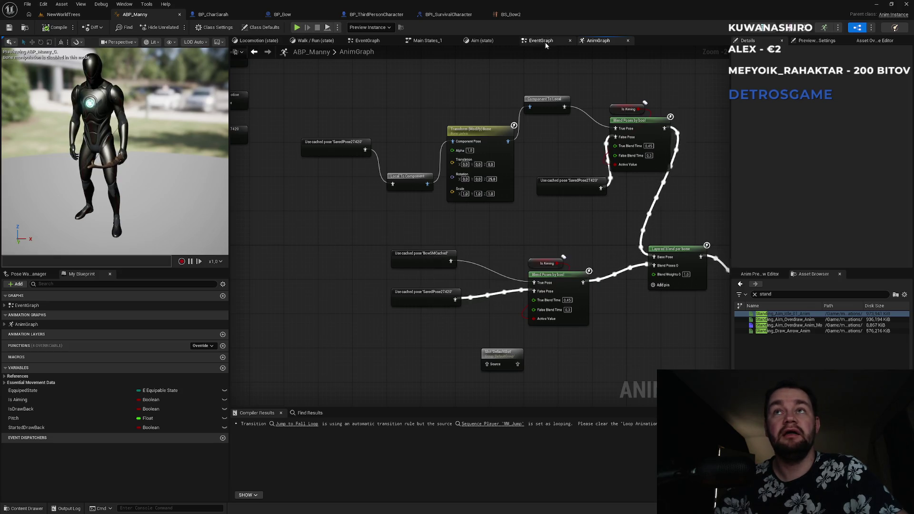
{"action": "left_click", "coordinate": [426, 41]}
{"action": "left_click", "coordinate": [365, 41]}
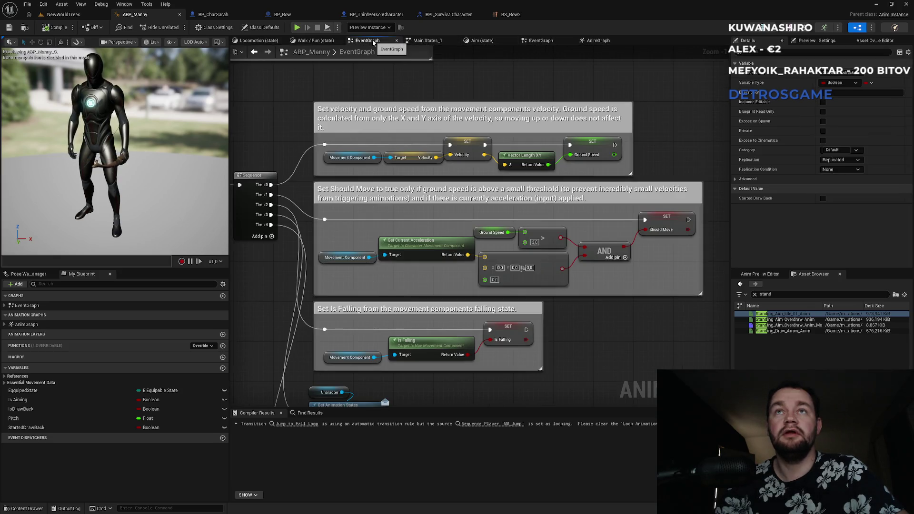
{"action": "left_click", "coordinate": [318, 42]}
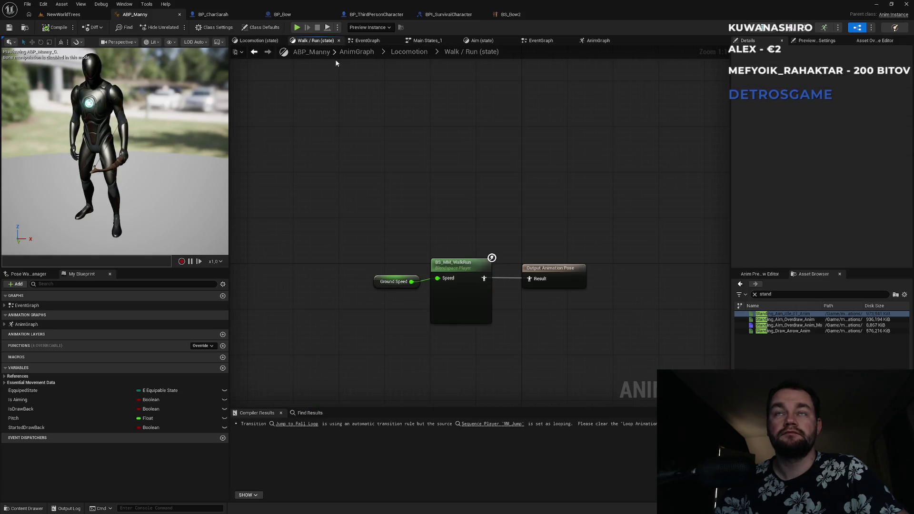
{"action": "left_click", "coordinate": [601, 42]}
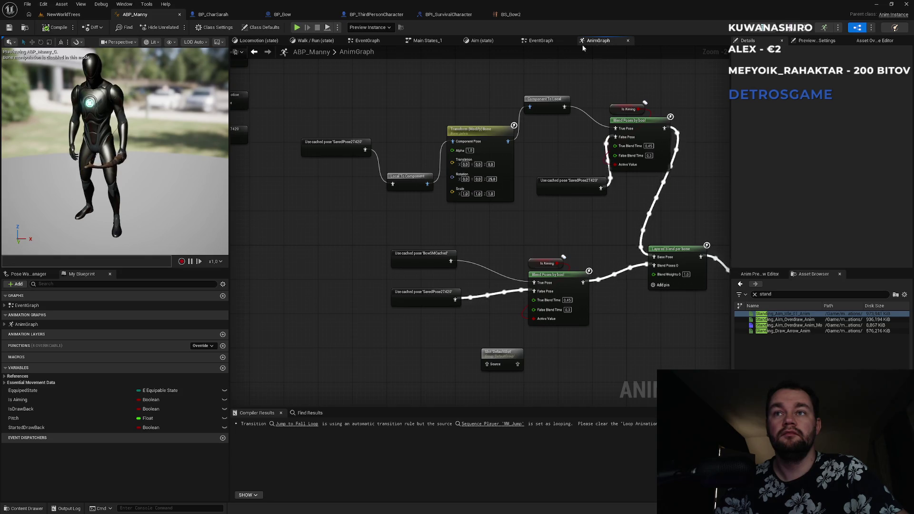
Step: Drag BowSMCached up-left and SavedPose27420 down-left to open up space
{"action": "left_click_drag", "start_coordinate": [417, 255], "coordinate": [307, 245]}
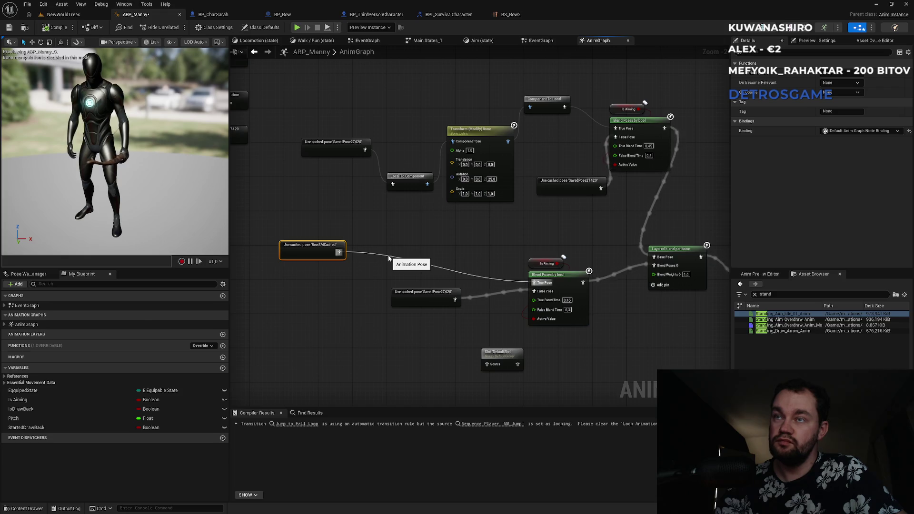
{"action": "left_click_drag", "start_coordinate": [414, 299], "coordinate": [401, 329]}
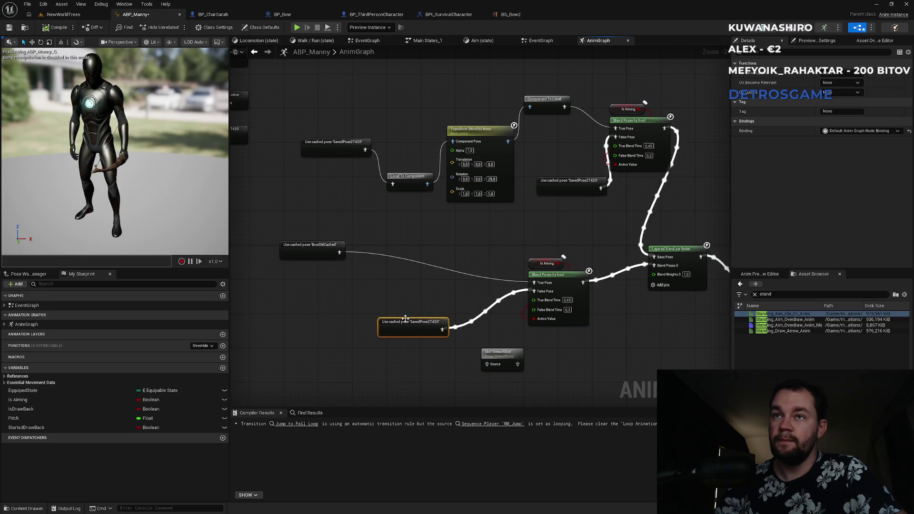
{"action": "left_click", "coordinate": [402, 284]}
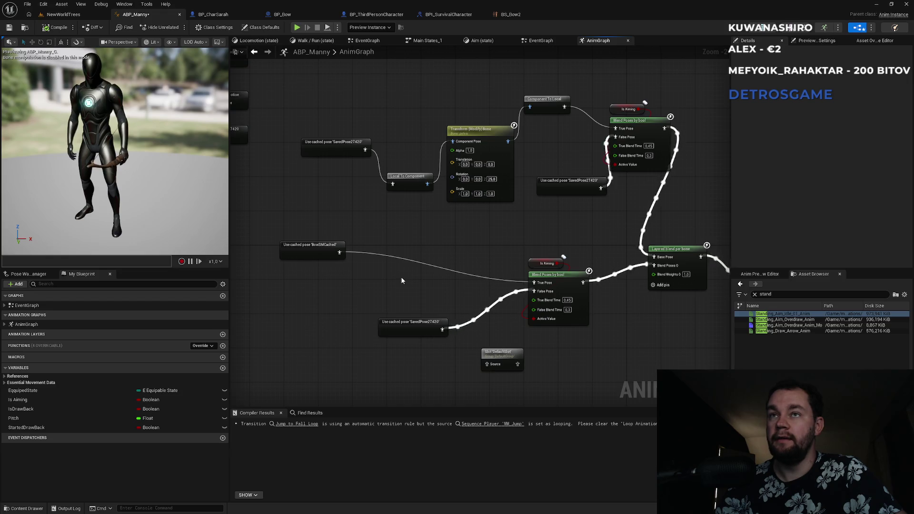
Step: Duplicate the Transform (Modify) Bone node and feed it the BowSMCached pose
{"action": "left_click", "coordinate": [476, 138]}
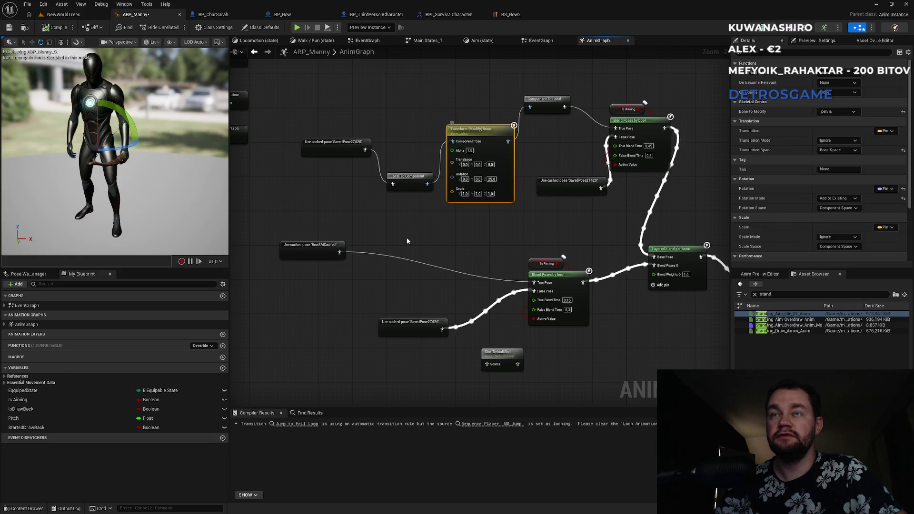
{"action": "key", "text": "ctrl+v"}
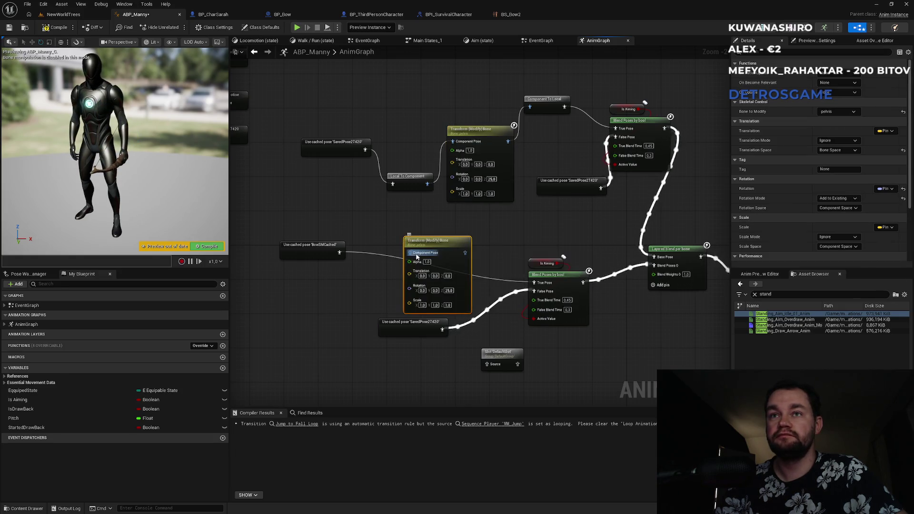
{"action": "mouse_move", "coordinate": [339, 252]}
{"action": "left_mouse_down"}
{"action": "mouse_move", "coordinate": [464, 255]}
{"action": "mouse_move", "coordinate": [534, 283]}
{"action": "left_mouse_up"}
{"action": "left_click", "coordinate": [443, 250]}
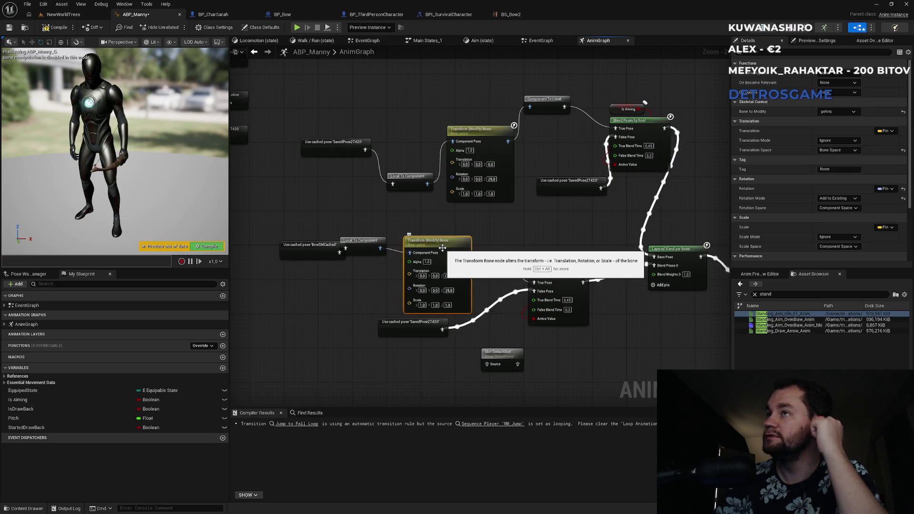
{"action": "left_click_drag", "start_coordinate": [443, 248], "coordinate": [430, 241]}
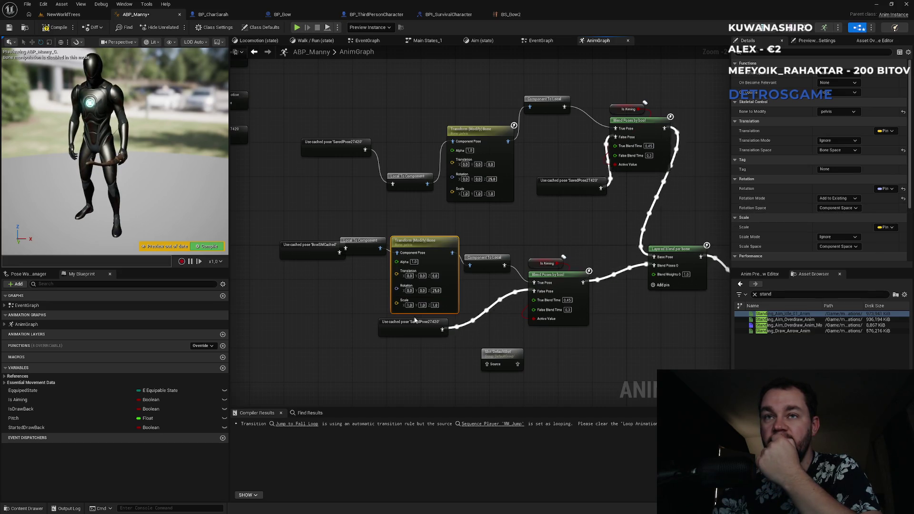
{"action": "left_click_drag", "start_coordinate": [409, 322], "coordinate": [409, 348]}
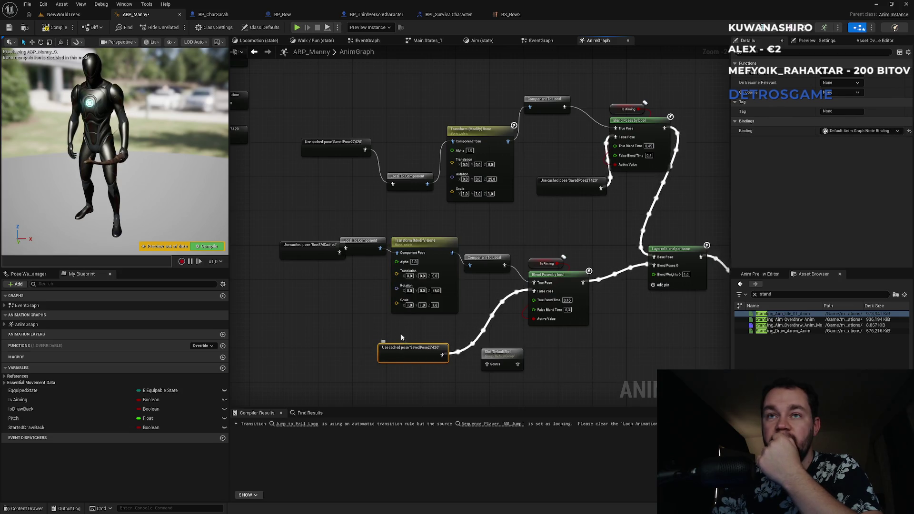
Step: Split the new node's Rotation into Roll, Pitch, Yaw and connect a Pitch getter to pitch
{"action": "right_click", "coordinate": [417, 288]}
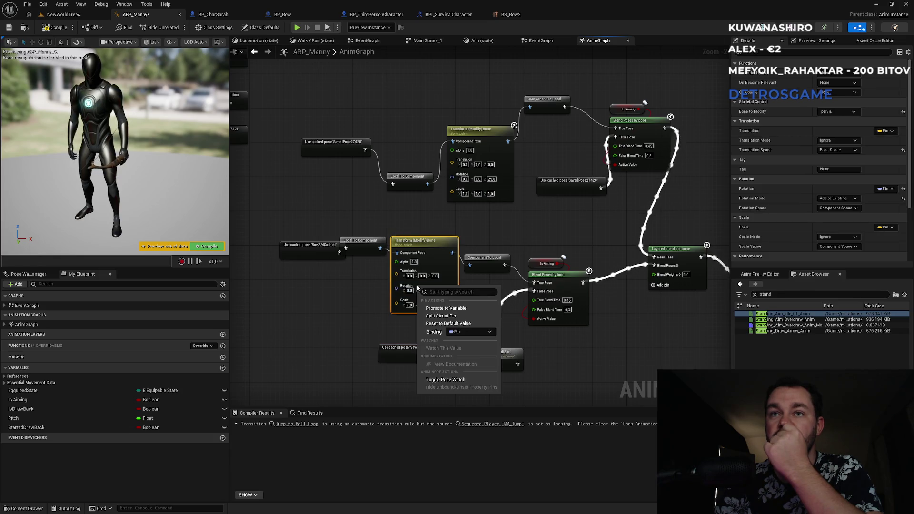
{"action": "left_click", "coordinate": [439, 316]}
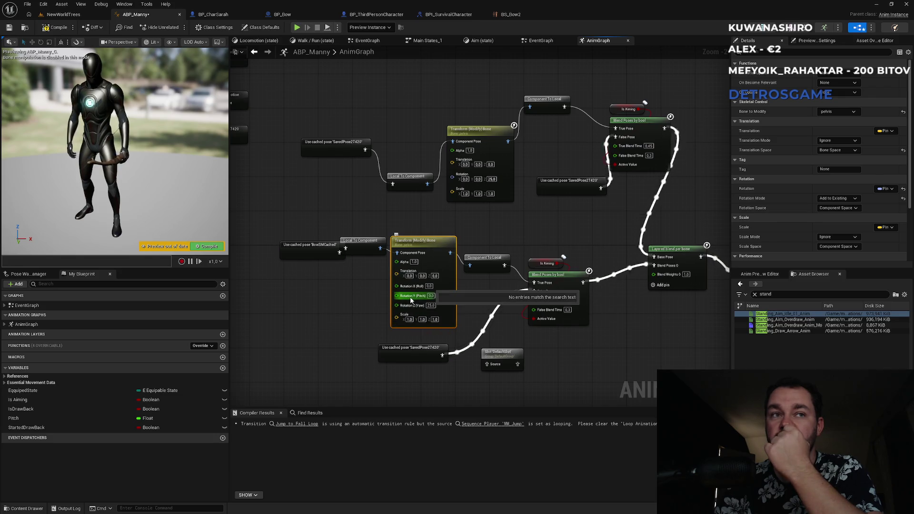
{"action": "mouse_move", "coordinate": [29, 418]}
{"action": "left_mouse_down"}
{"action": "mouse_move", "coordinate": [352, 338]}
{"action": "mouse_move", "coordinate": [387, 314]}
{"action": "mouse_move", "coordinate": [395, 296]}
{"action": "mouse_move", "coordinate": [336, 314]}
{"action": "left_mouse_up"}
{"action": "left_click_drag", "start_coordinate": [312, 248], "coordinate": [300, 247]}
{"action": "left_click", "coordinate": [352, 287]}
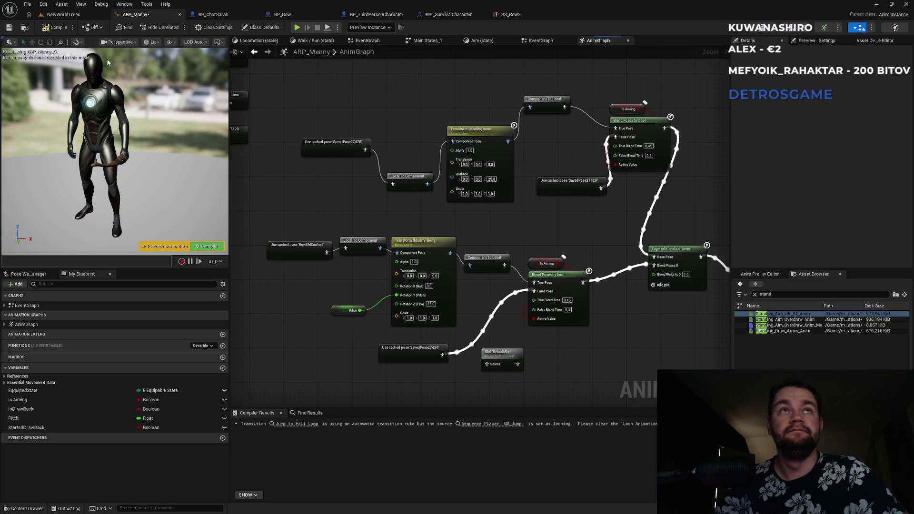
{"action": "left_click", "coordinate": [62, 14]}
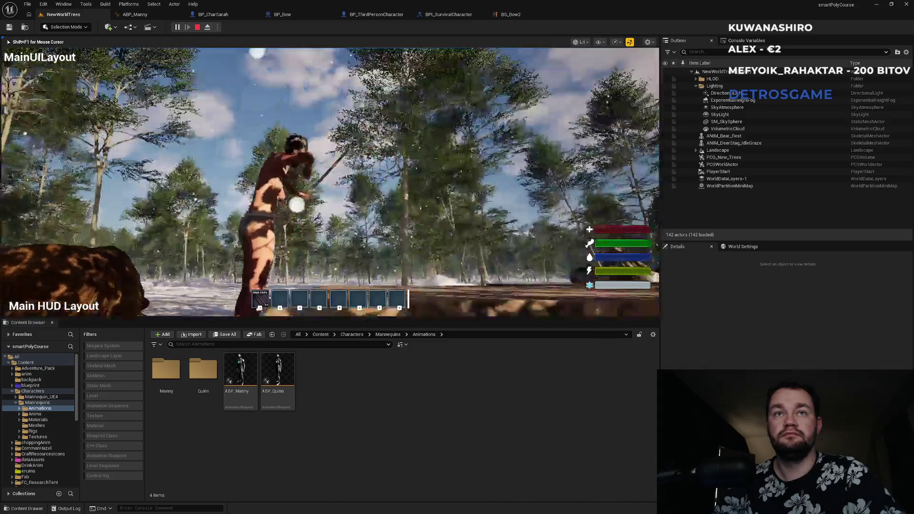
Step: Stop play and move the Pitch getter from Rotation Y (Pitch) to Rotation Z (Yaw)
{"action": "key", "text": "Escape"}
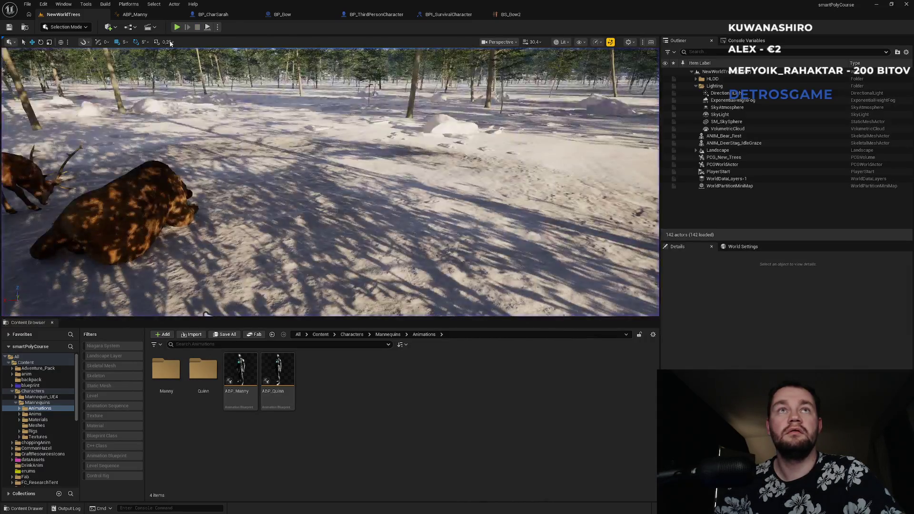
{"action": "left_click", "coordinate": [520, 15]}
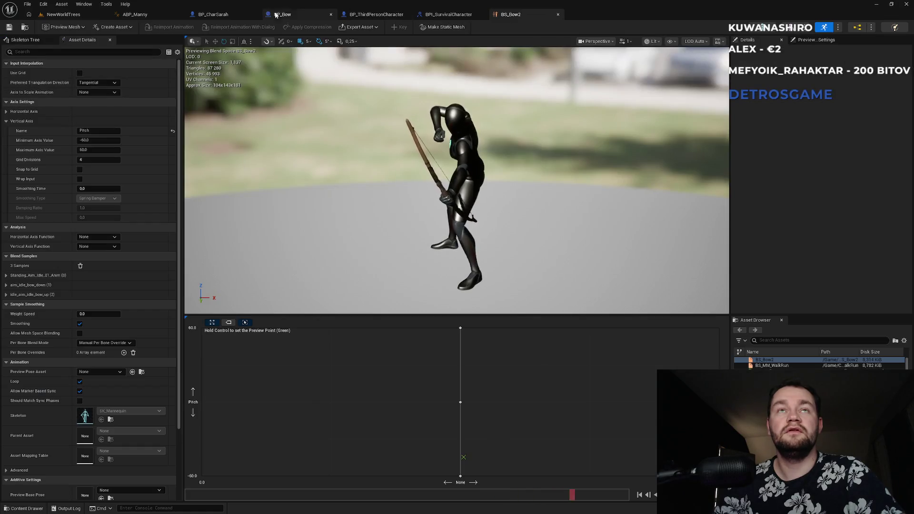
{"action": "left_click", "coordinate": [164, 14]}
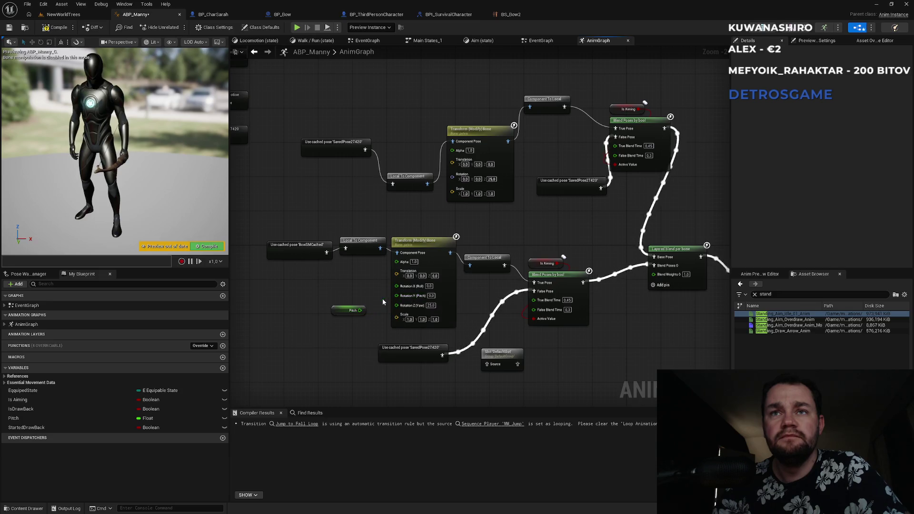
{"action": "mouse_move", "coordinate": [397, 295]}
{"action": "left_mouse_down"}
{"action": "mouse_move", "coordinate": [361, 312]}
{"action": "mouse_move", "coordinate": [366, 319]}
{"action": "mouse_move", "coordinate": [401, 308]}
{"action": "left_mouse_up"}
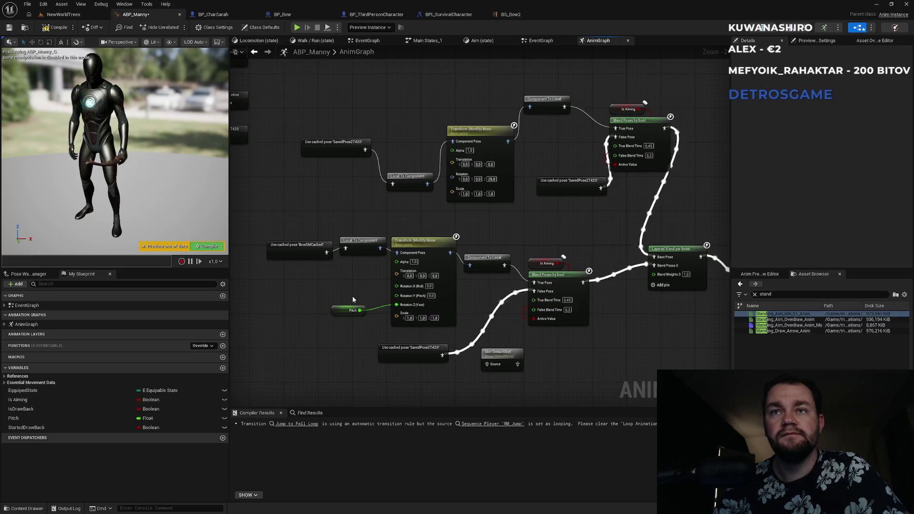
Step: Playtest the yaw-driven aiming briefly, then return to ABP_Manny's AnimGraph
{"action": "left_click", "coordinate": [102, 15]}
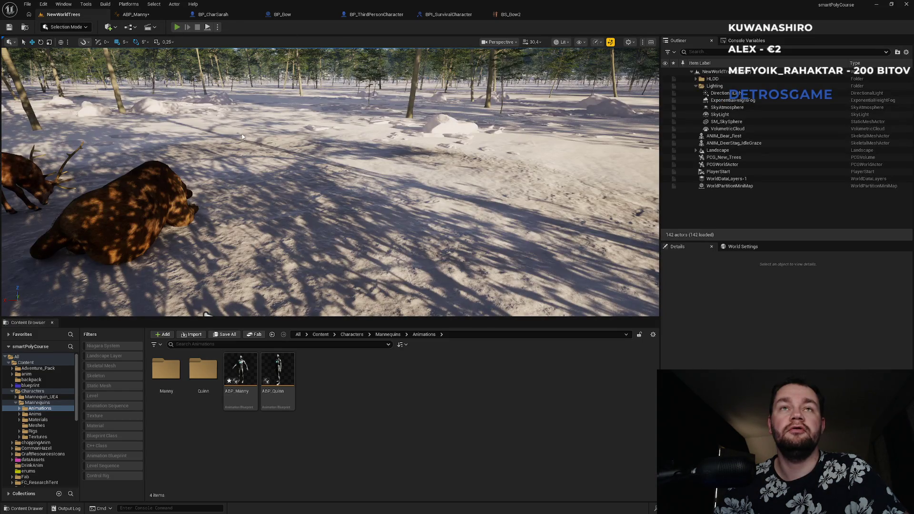
{"action": "key", "text": "alt+p"}
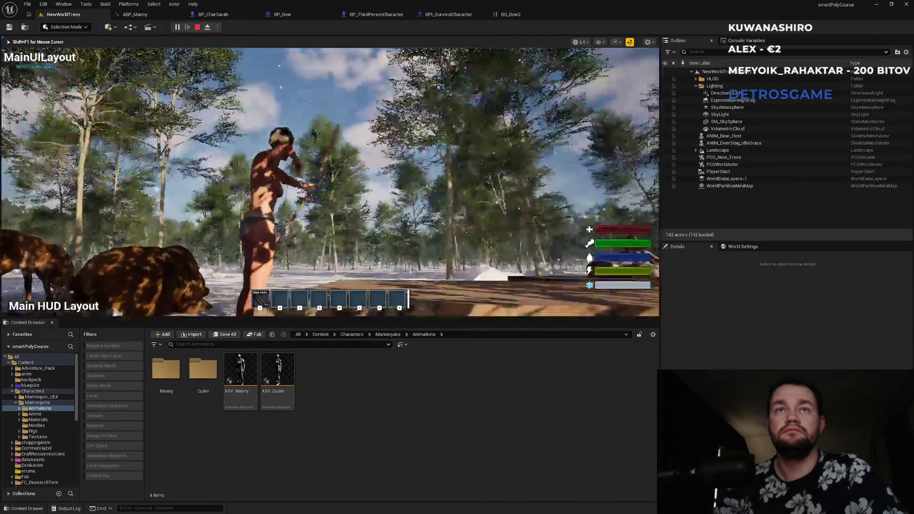
{"action": "key", "text": "shift+F1"}
{"action": "key", "text": "Escape"}
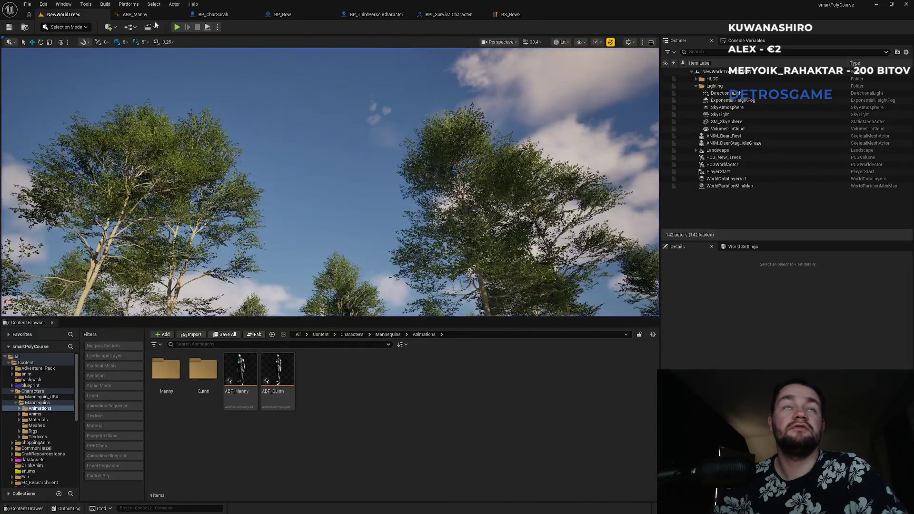
{"action": "left_click", "coordinate": [135, 14]}
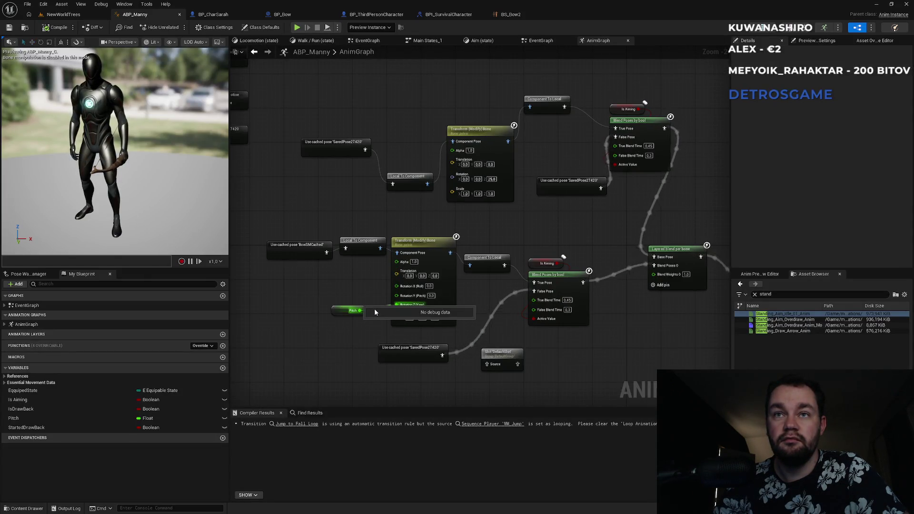
Step: Rewire the Pitch variable into the bone's Rotation X (Roll) pin
{"action": "mouse_move", "coordinate": [355, 312]}
{"action": "left_mouse_down"}
{"action": "mouse_move", "coordinate": [347, 296]}
{"action": "mouse_move", "coordinate": [396, 285]}
{"action": "left_mouse_up"}
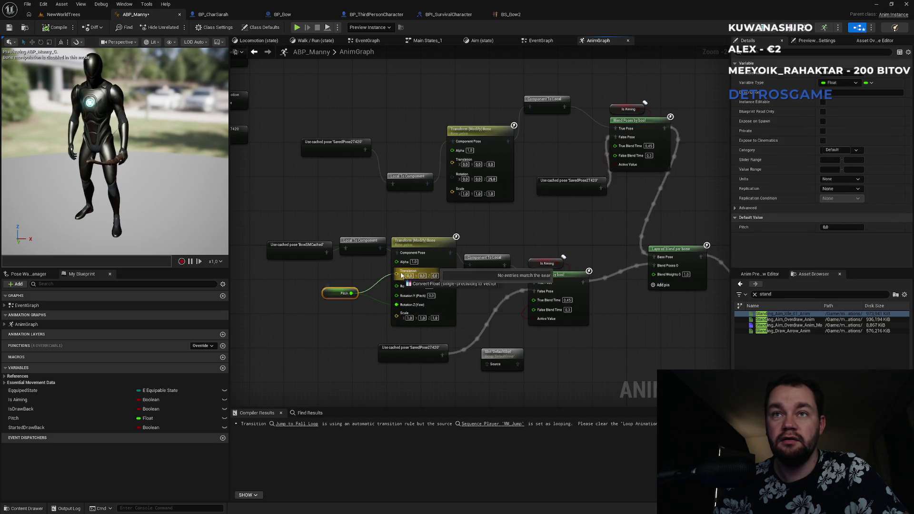
{"action": "left_click", "coordinate": [385, 302]}
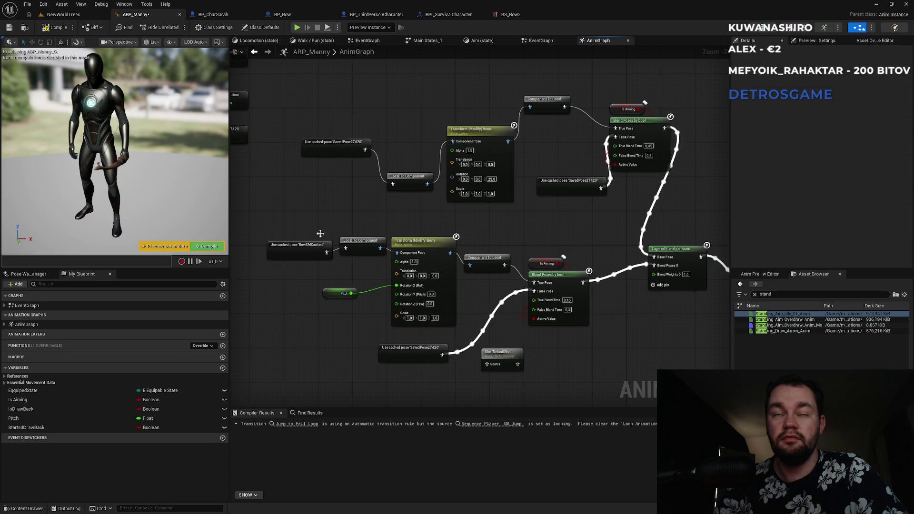
{"action": "left_click", "coordinate": [63, 14]}
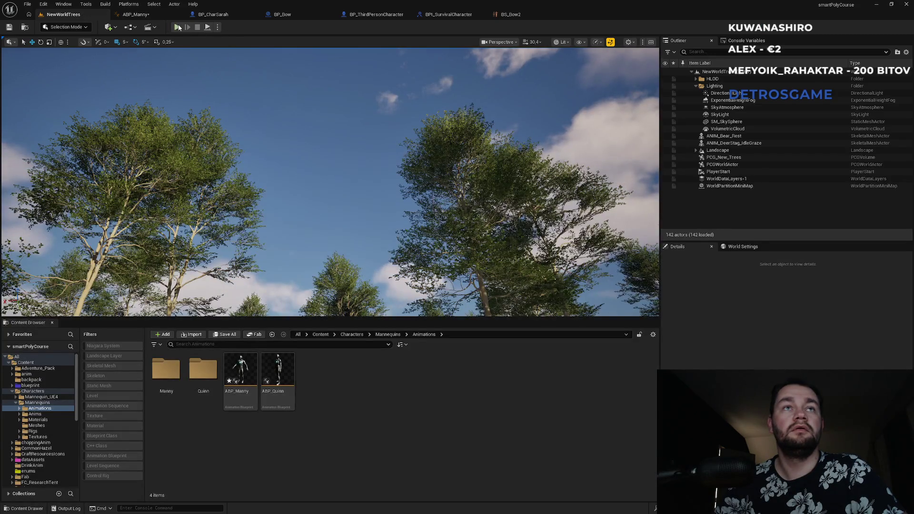
Step: Playtest fullscreen, drawing the bow and aiming it upward, then return to ABP_Manny
{"action": "left_click", "coordinate": [178, 27]}
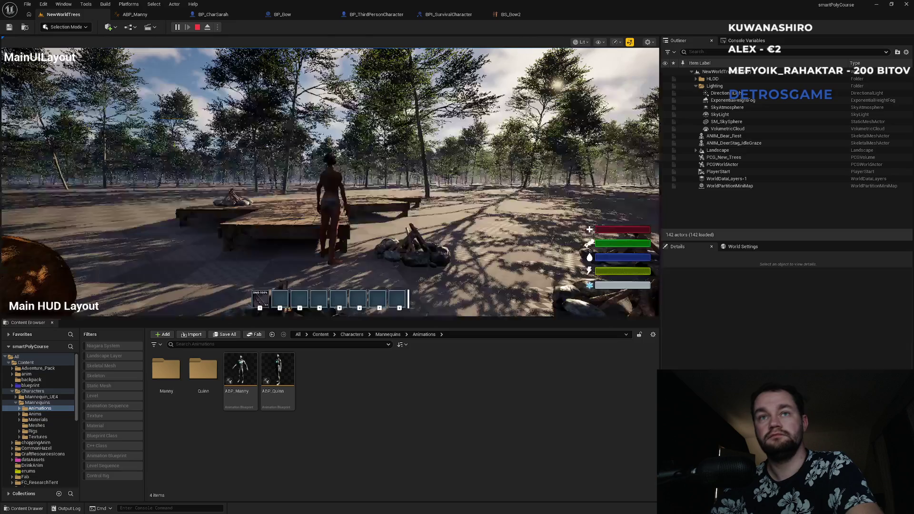
{"action": "key", "text": "F11"}
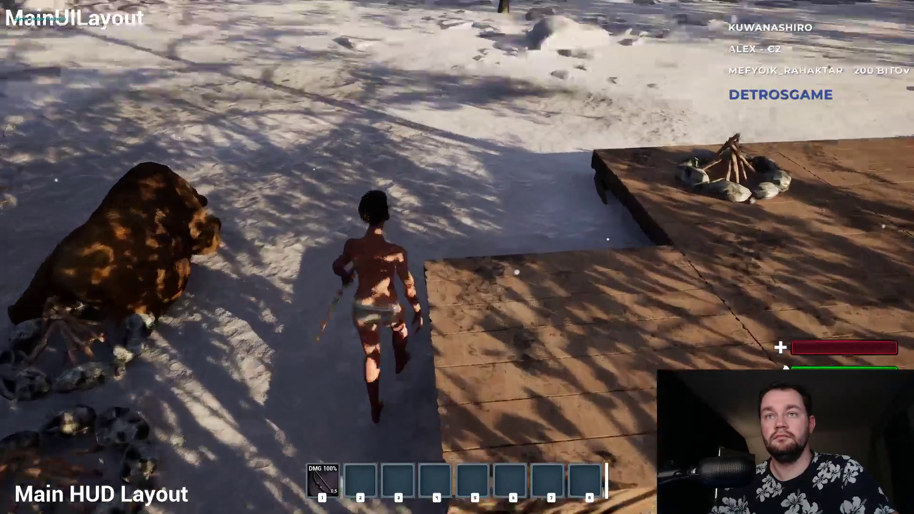
{"action": "left_click", "coordinate": [456, 257]}
{"action": "mouse_move", "coordinate": [457, 257]}
{"action": "left_mouse_down"}
{"action": "mouse_move", "coordinate": [457, 147]}
{"action": "mouse_move", "coordinate": [457, 268]}
{"action": "mouse_move", "coordinate": [457, 228]}
{"action": "left_mouse_up"}
{"action": "key", "text": "F11"}
{"action": "key", "text": "Escape"}
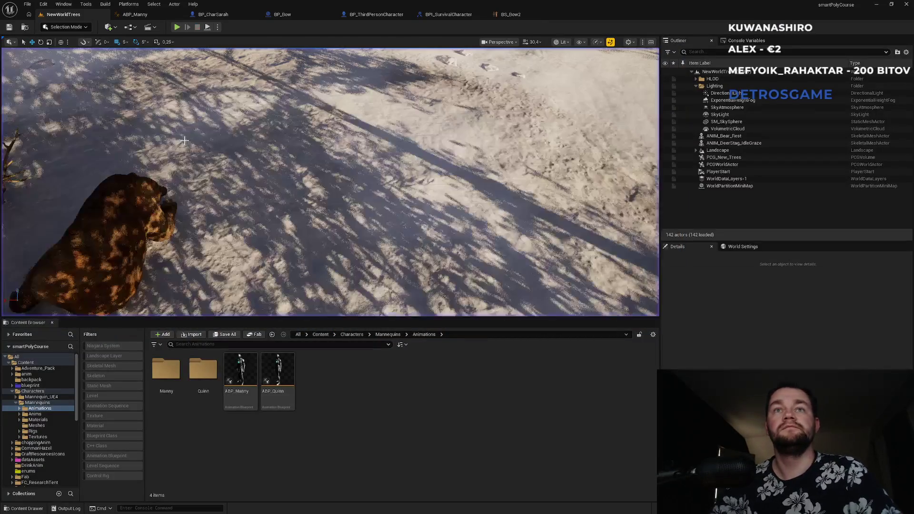
{"action": "left_click", "coordinate": [131, 15]}
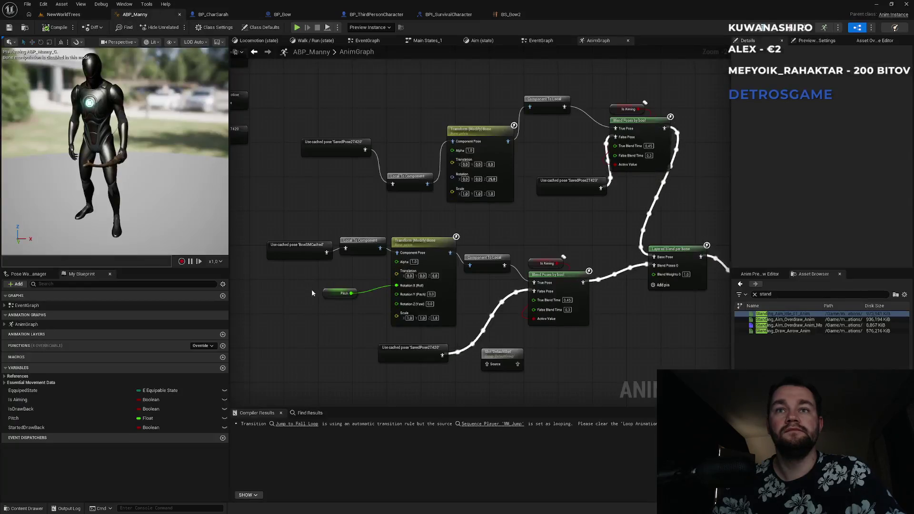
Step: Insert a Multiply node with B set to -1.0 between Pitch and Rotation X (Roll)
{"action": "mouse_move", "coordinate": [330, 293]}
{"action": "left_mouse_down"}
{"action": "mouse_move", "coordinate": [306, 289]}
{"action": "mouse_move", "coordinate": [342, 279]}
{"action": "left_mouse_up"}
{"action": "type", "text": "multiply"}
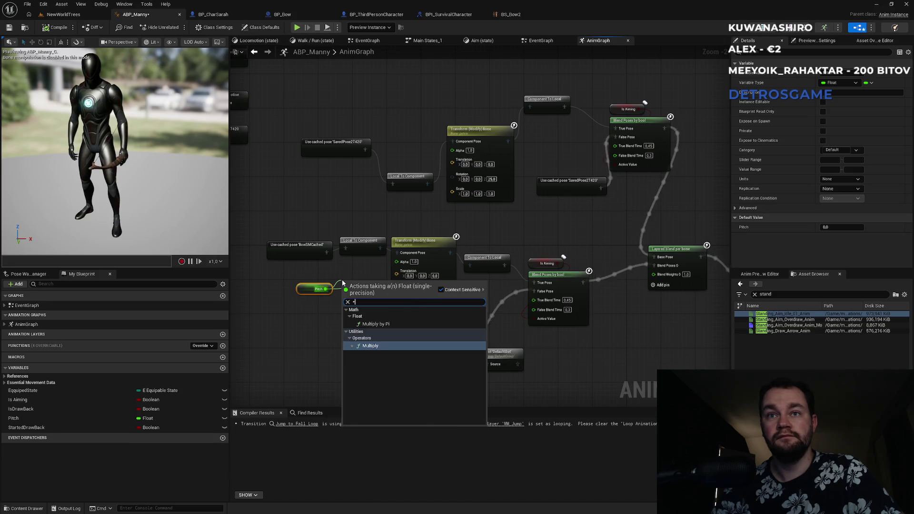
{"action": "key", "text": "Return"}
{"action": "left_click", "coordinate": [353, 293]}
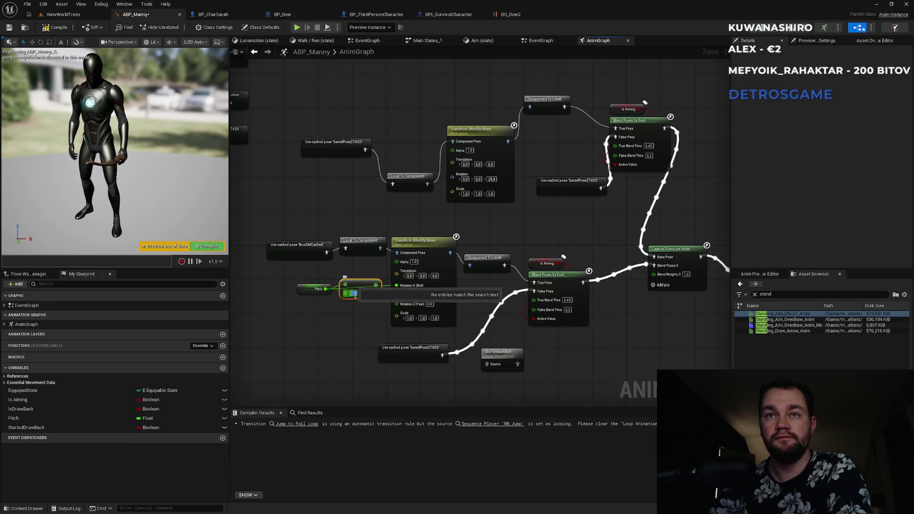
{"action": "type", "text": "-1"}
{"action": "key", "text": "Return"}
{"action": "left_click_drag", "start_coordinate": [378, 285], "coordinate": [401, 290]}
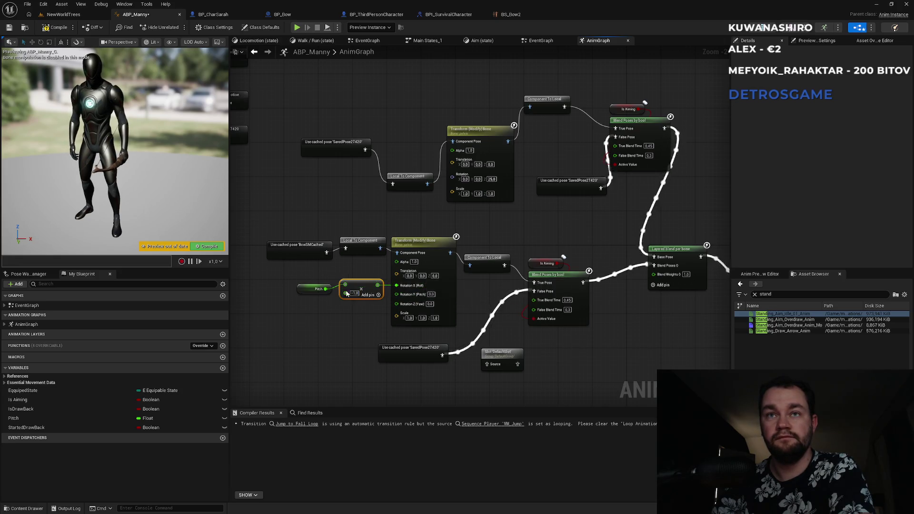
{"action": "left_click", "coordinate": [85, 15]}
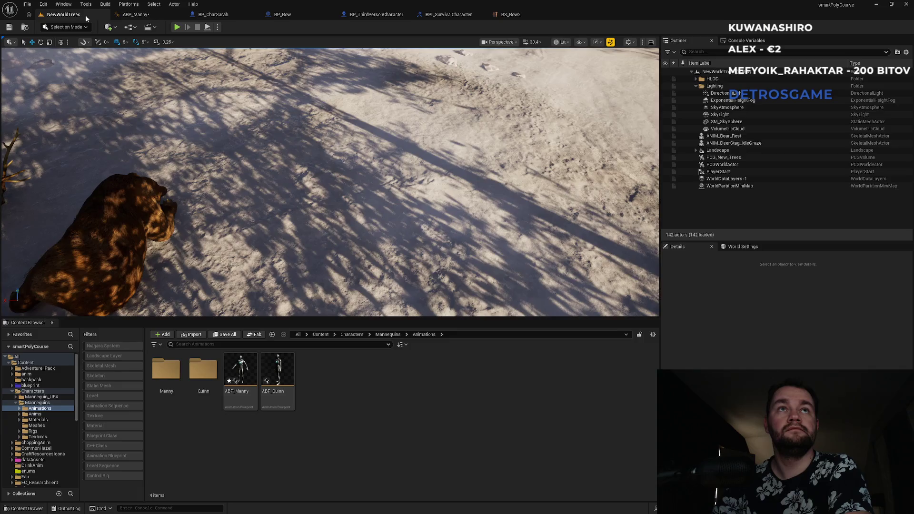
Step: Playtest the negated-pitch bow aim by walking the character forward, then stop play
{"action": "left_click", "coordinate": [176, 27]}
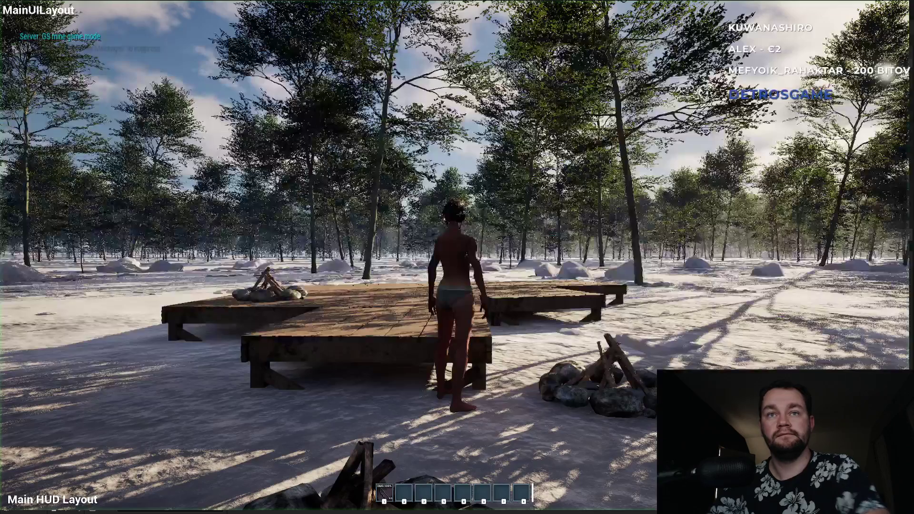
{"action": "key", "text": "w"}
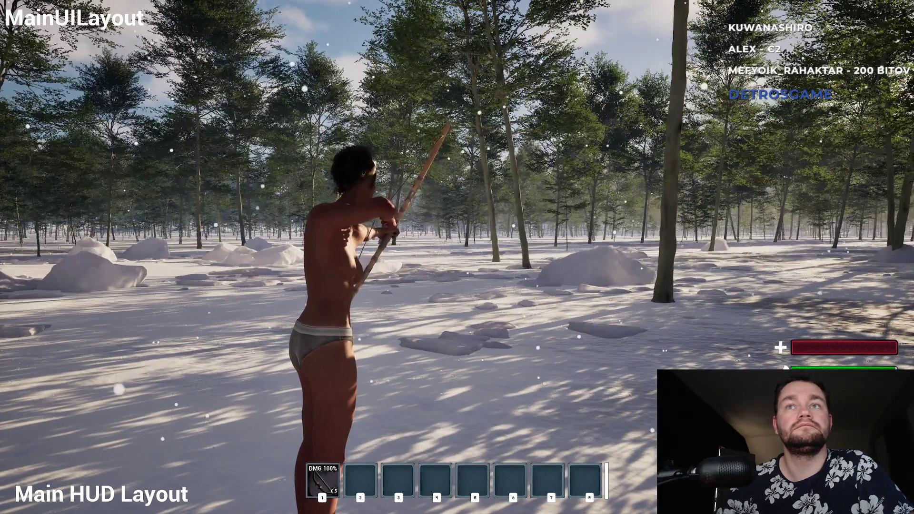
{"action": "key", "text": "w"}
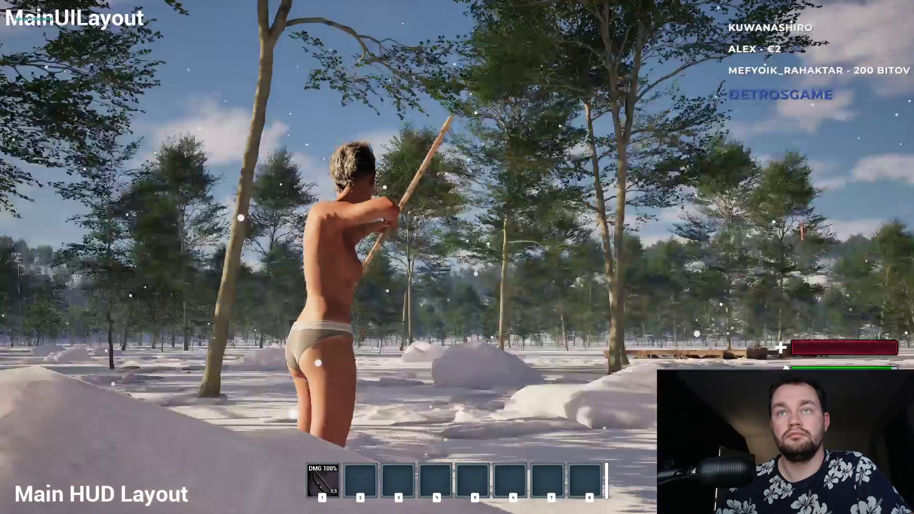
{"action": "key", "text": "Escape"}
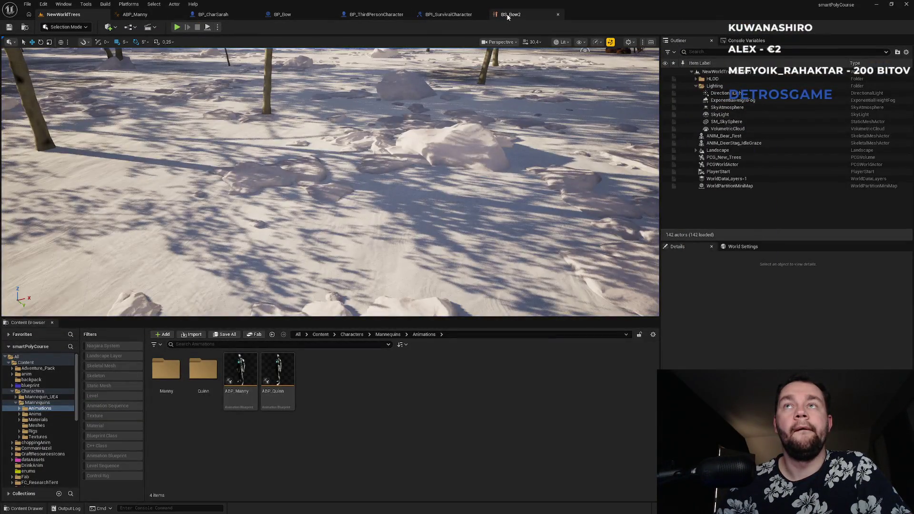
Step: Reposition the Slot 'DefaultSlot', Component To Local and three upper chain nodes in ABP_Manny
{"action": "left_click", "coordinate": [138, 15]}
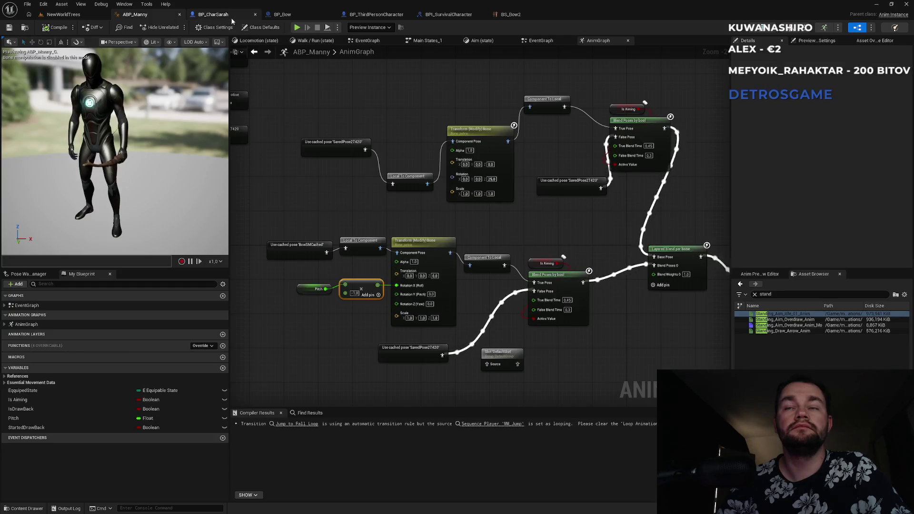
{"action": "left_click_drag", "start_coordinate": [347, 240], "coordinate": [301, 196]}
{"action": "left_click_drag", "start_coordinate": [425, 303], "coordinate": [485, 300]}
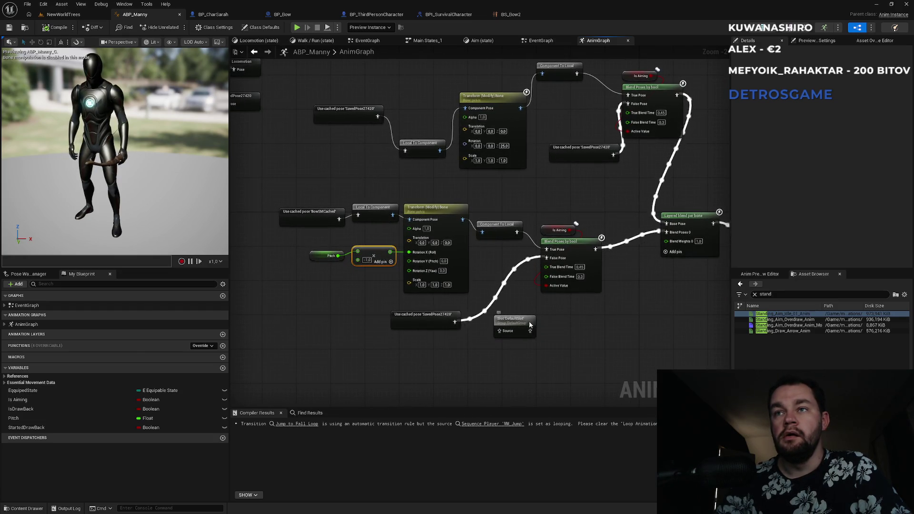
{"action": "left_click_drag", "start_coordinate": [528, 331], "coordinate": [567, 339]}
{"action": "left_click_drag", "start_coordinate": [545, 199], "coordinate": [495, 274]}
{"action": "left_click_drag", "start_coordinate": [509, 142], "coordinate": [534, 132]}
{"action": "left_click_drag", "start_coordinate": [286, 154], "coordinate": [438, 251]}
{"action": "left_click_drag", "start_coordinate": [452, 178], "coordinate": [465, 158]}
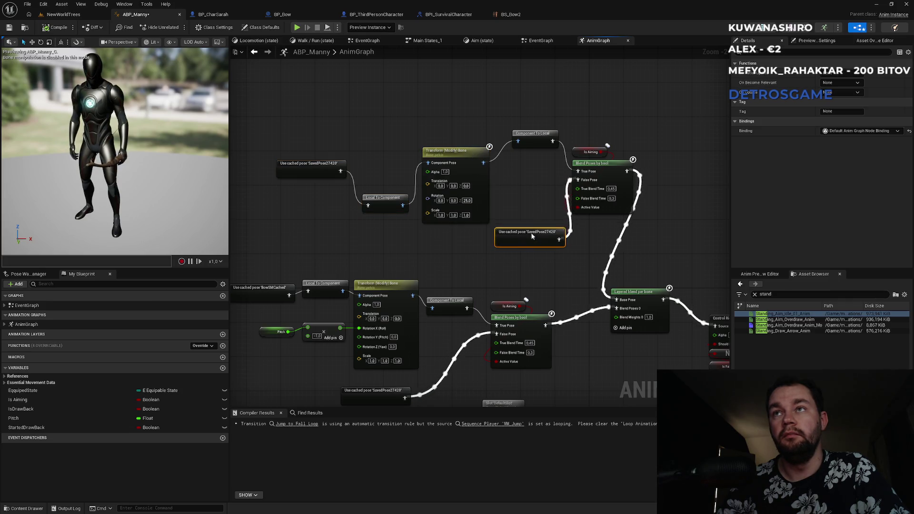
{"action": "left_click", "coordinate": [532, 217]}
Step: Rearrange the Control Rig, NOT, Is Falling, Output Pose and cached-pose nodes
{"action": "left_click_drag", "start_coordinate": [558, 294], "coordinate": [459, 258]}
{"action": "mouse_move", "coordinate": [485, 204]}
{"action": "left_mouse_down"}
{"action": "mouse_move", "coordinate": [415, 195]}
{"action": "mouse_move", "coordinate": [497, 286]}
{"action": "mouse_move", "coordinate": [598, 308]}
{"action": "left_mouse_up"}
{"action": "mouse_move", "coordinate": [410, 231]}
{"action": "left_mouse_down"}
{"action": "mouse_move", "coordinate": [476, 225]}
{"action": "mouse_move", "coordinate": [573, 353]}
{"action": "left_mouse_up"}
{"action": "left_click_drag", "start_coordinate": [568, 276], "coordinate": [550, 276]}
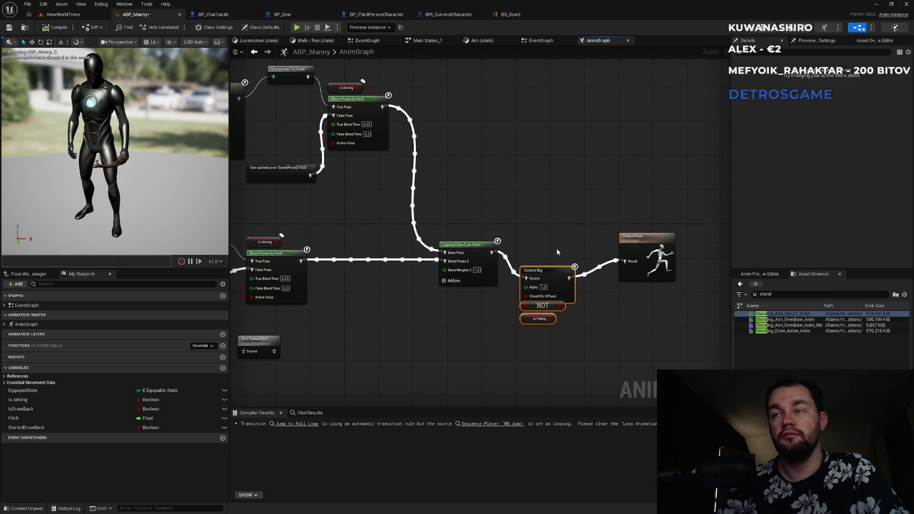
{"action": "left_click_drag", "start_coordinate": [641, 239], "coordinate": [620, 220]}
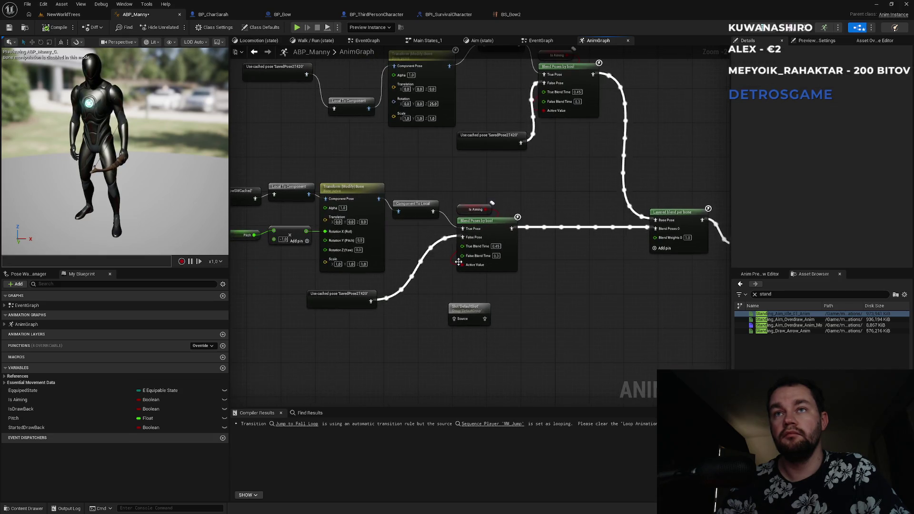
{"action": "left_click", "coordinate": [363, 303]}
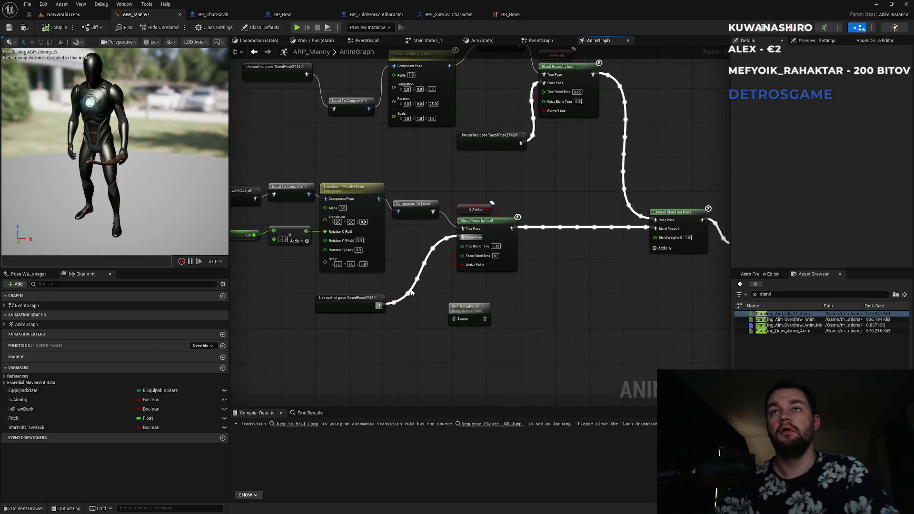
{"action": "left_click_drag", "start_coordinate": [363, 303], "coordinate": [368, 308]}
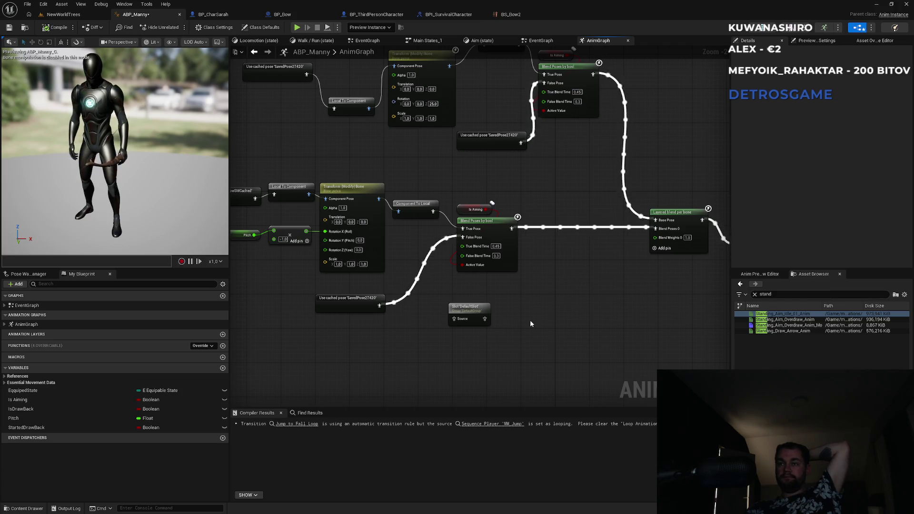
{"action": "mouse_move", "coordinate": [588, 183]}
{"action": "left_mouse_down"}
{"action": "mouse_move", "coordinate": [636, 272]}
{"action": "mouse_move", "coordinate": [631, 258]}
{"action": "mouse_move", "coordinate": [597, 264]}
{"action": "left_mouse_up"}
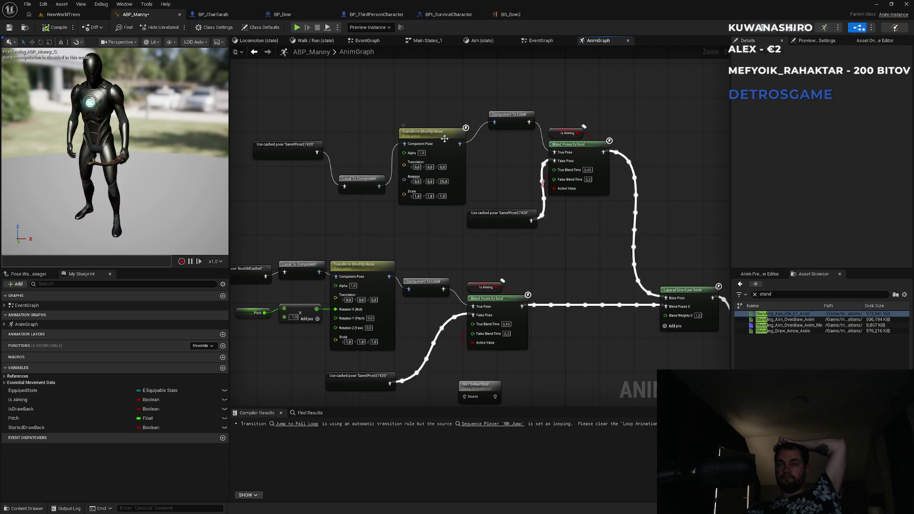
Step: Check the upper Transform (Modify) Bone settings and move Pitch and Multiply left
{"action": "left_click", "coordinate": [458, 177]}
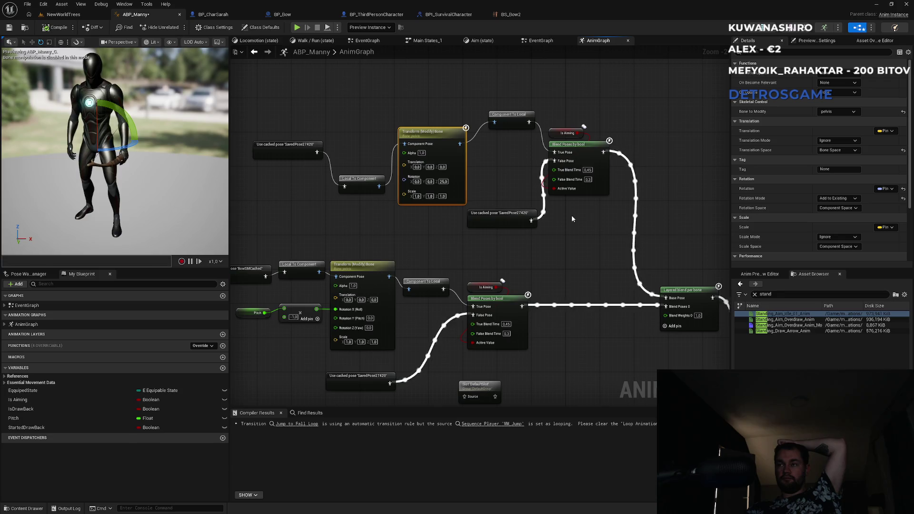
{"action": "mouse_move", "coordinate": [449, 260]}
{"action": "left_mouse_down"}
{"action": "mouse_move", "coordinate": [557, 235]}
{"action": "mouse_move", "coordinate": [558, 250]}
{"action": "mouse_move", "coordinate": [544, 254]}
{"action": "left_mouse_up"}
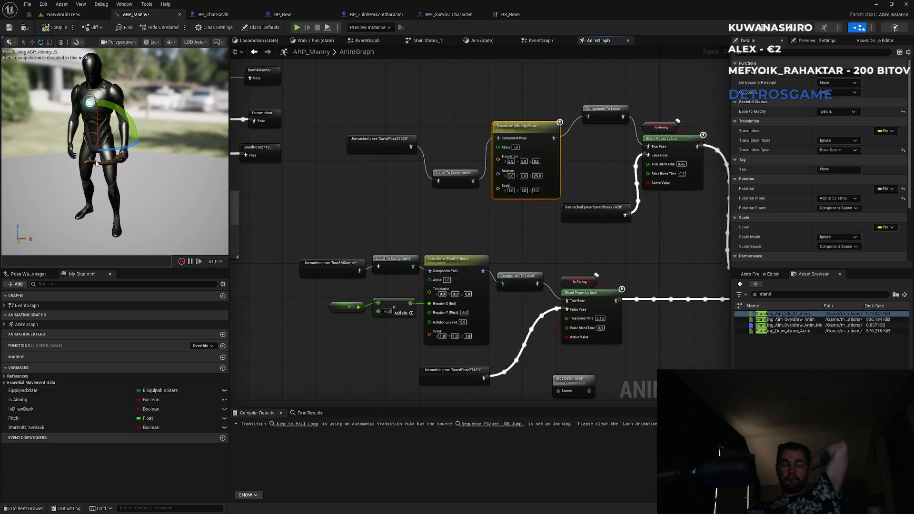
{"action": "left_click", "coordinate": [370, 242]}
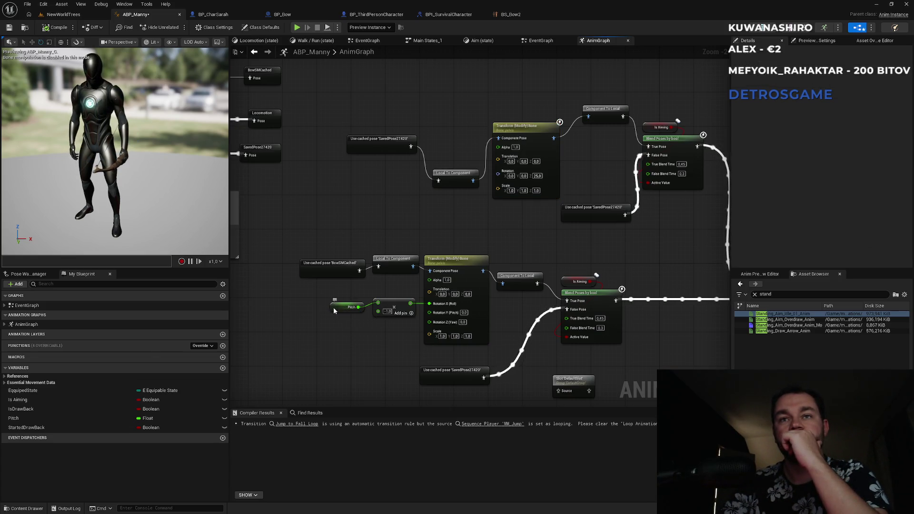
{"action": "left_click_drag", "start_coordinate": [334, 311], "coordinate": [334, 319]}
{"action": "left_click", "coordinate": [391, 303], "text": "ctrl"}
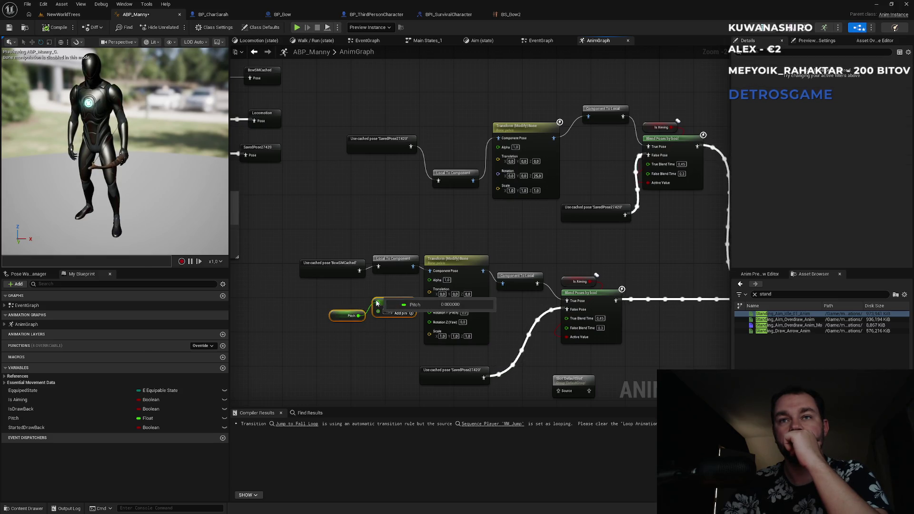
{"action": "mouse_move", "coordinate": [386, 304]}
{"action": "left_mouse_down"}
{"action": "mouse_move", "coordinate": [364, 305]}
{"action": "mouse_move", "coordinate": [368, 323]}
{"action": "mouse_move", "coordinate": [345, 275]}
{"action": "left_mouse_up"}
{"action": "left_click", "coordinate": [381, 305]}
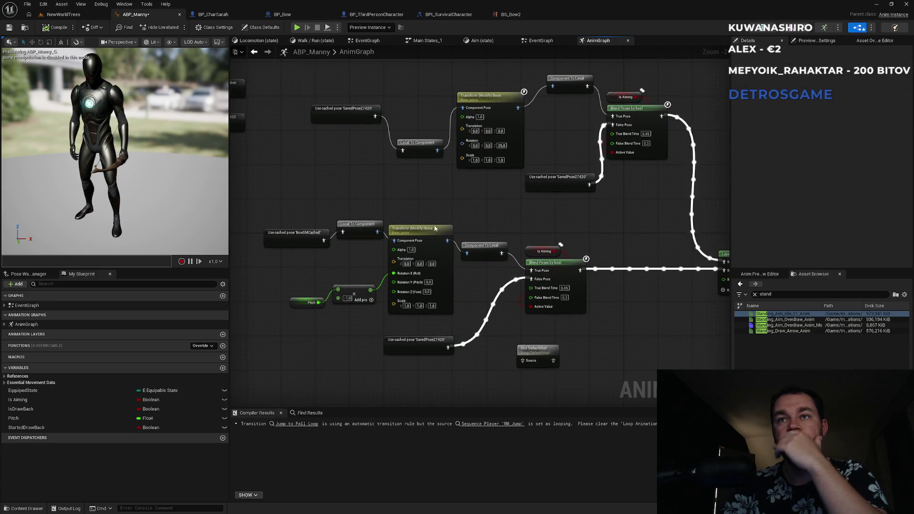
Step: Nudge Local To Component and its cached pose left, then go back to NewWorldTrees
{"action": "left_click_drag", "start_coordinate": [528, 223], "coordinate": [480, 171]}
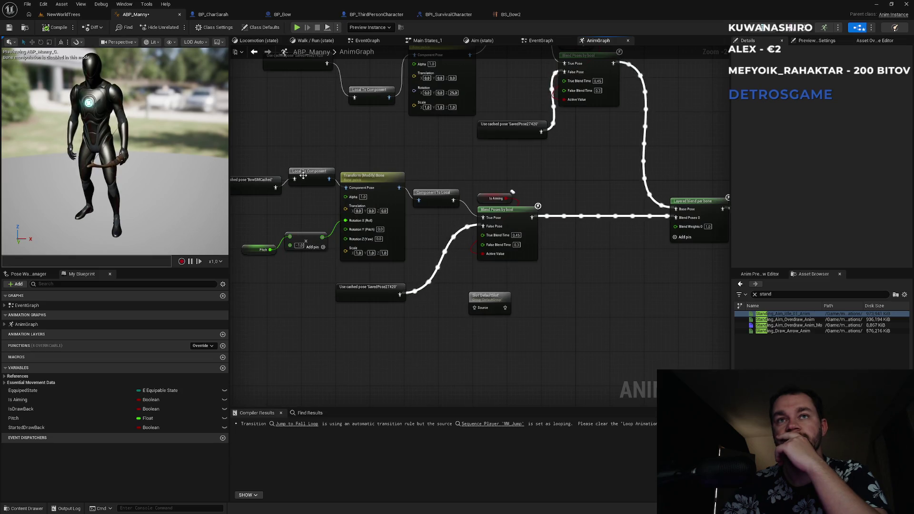
{"action": "left_click_drag", "start_coordinate": [303, 175], "coordinate": [256, 185]}
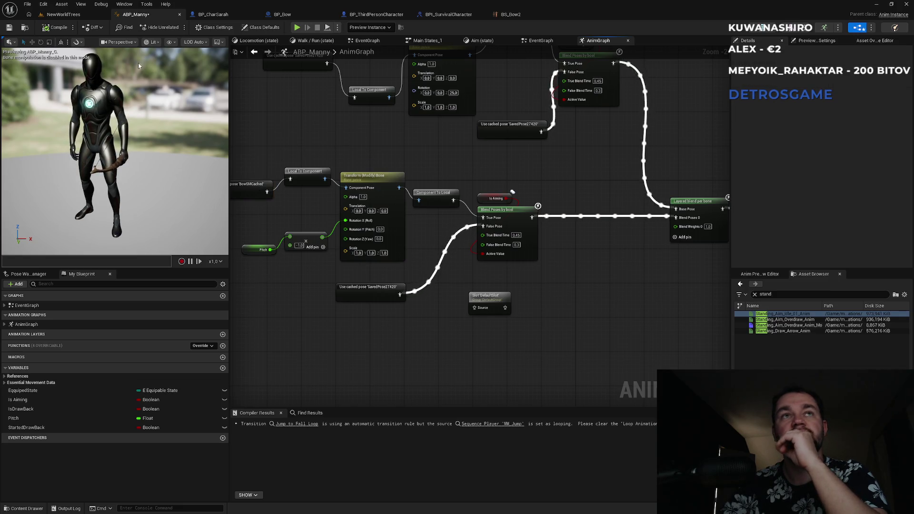
{"action": "left_click_drag", "start_coordinate": [319, 129], "coordinate": [415, 160]}
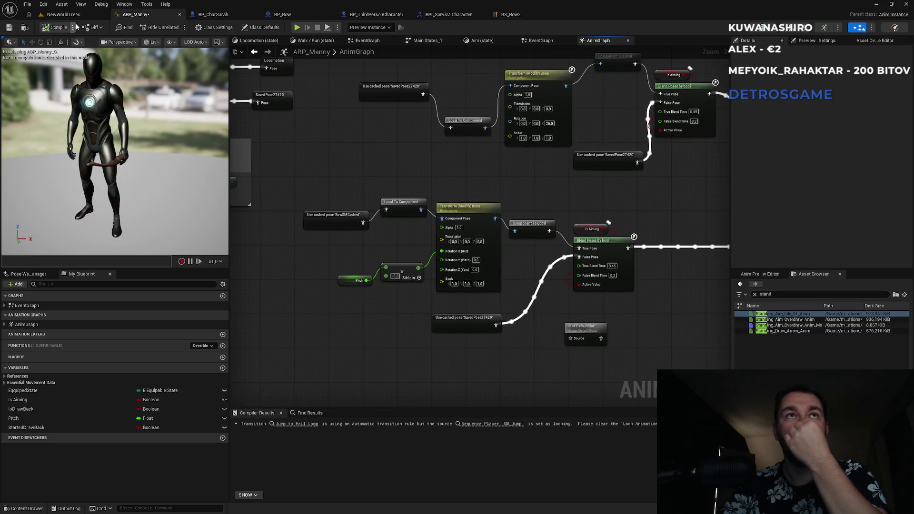
{"action": "left_click", "coordinate": [63, 14]}
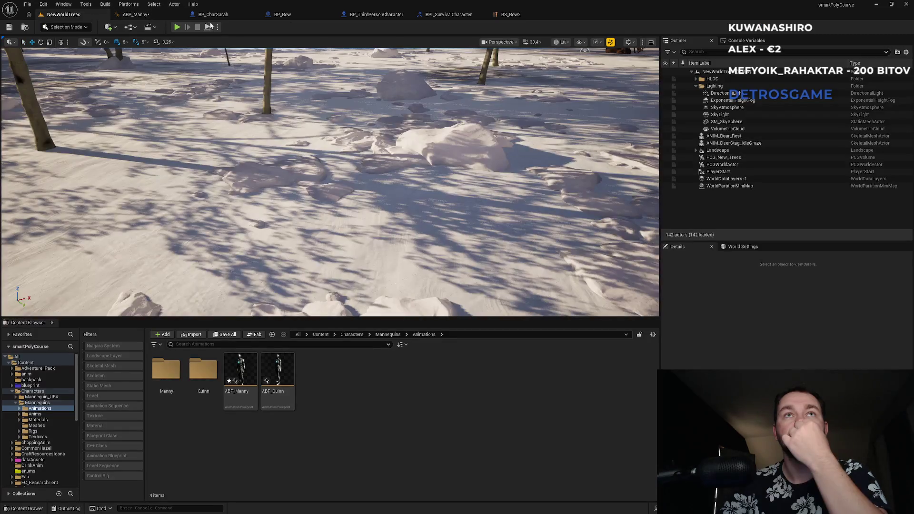
{"action": "left_click", "coordinate": [217, 28]}
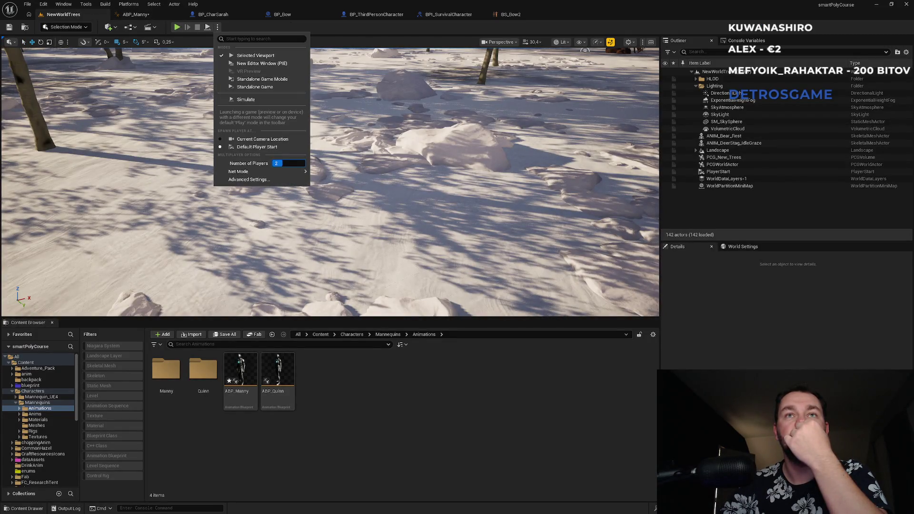
{"action": "left_click", "coordinate": [179, 29]}
{"action": "left_click", "coordinate": [178, 30]}
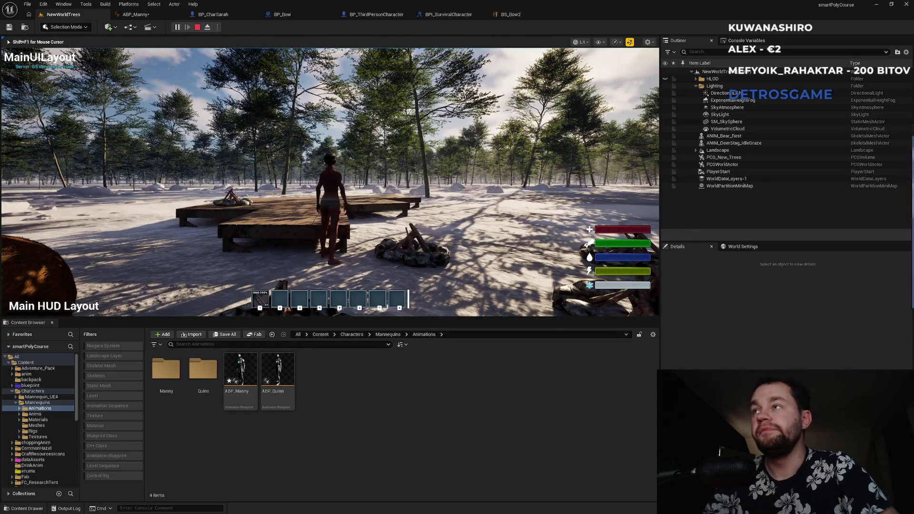
{"action": "key", "text": "super"}
{"action": "key", "text": "Escape"}
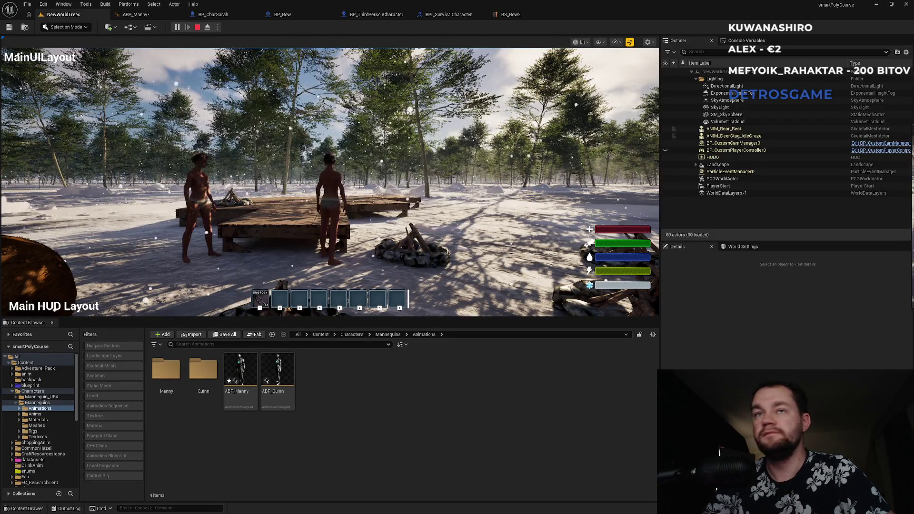
{"action": "key", "text": "shift+F1"}
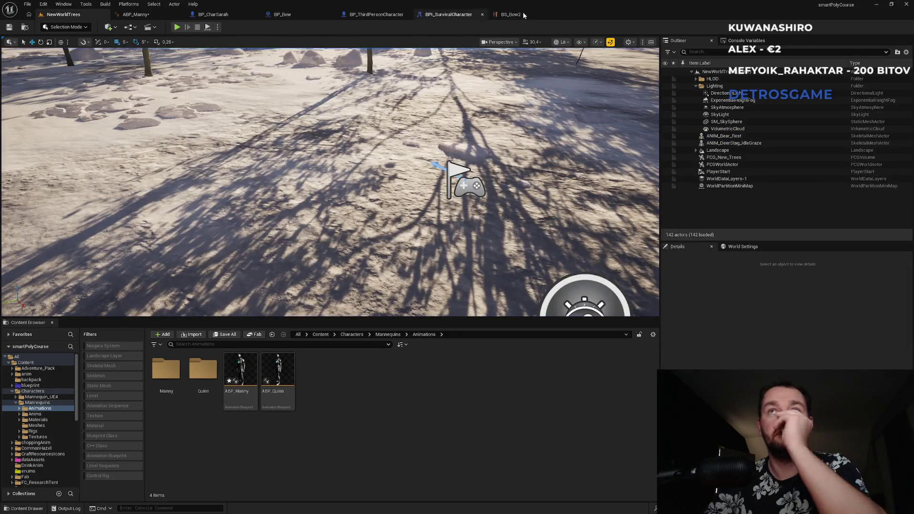
Step: Look through the BS_Bow2, BPI_SurvivalCharacter and BP_Bow event graph tabs
{"action": "left_click", "coordinate": [526, 14]}
{"action": "left_click", "coordinate": [447, 15]}
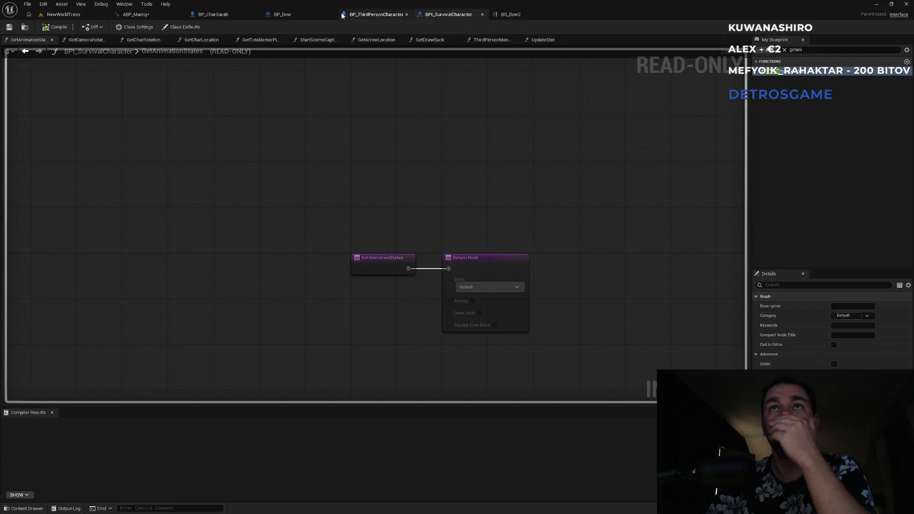
{"action": "left_click", "coordinate": [376, 15]}
{"action": "left_click", "coordinate": [286, 14]}
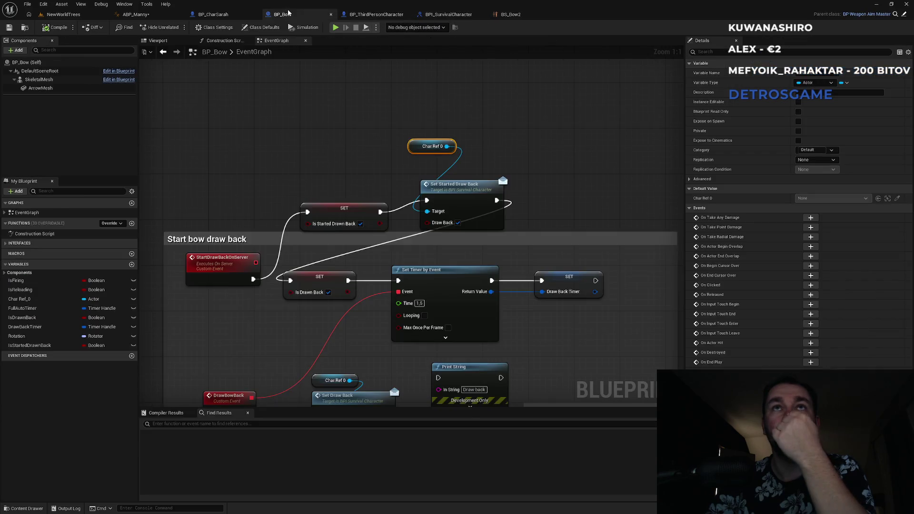
{"action": "mouse_move", "coordinate": [328, 121]}
{"action": "left_mouse_down"}
{"action": "mouse_move", "coordinate": [309, 86]}
{"action": "mouse_move", "coordinate": [296, 83]}
{"action": "left_mouse_up"}
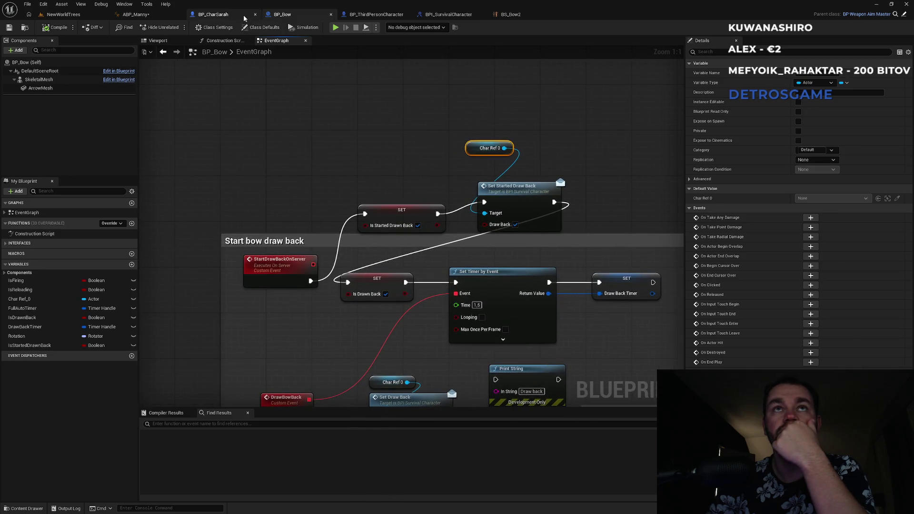
Step: Survey BP_CharSarah's event graph, including scalability and progress item nodes, then open BP_ThirdPersonCharacter
{"action": "left_click", "coordinate": [244, 15]}
{"action": "left_click_drag", "start_coordinate": [448, 118], "coordinate": [508, 284]}
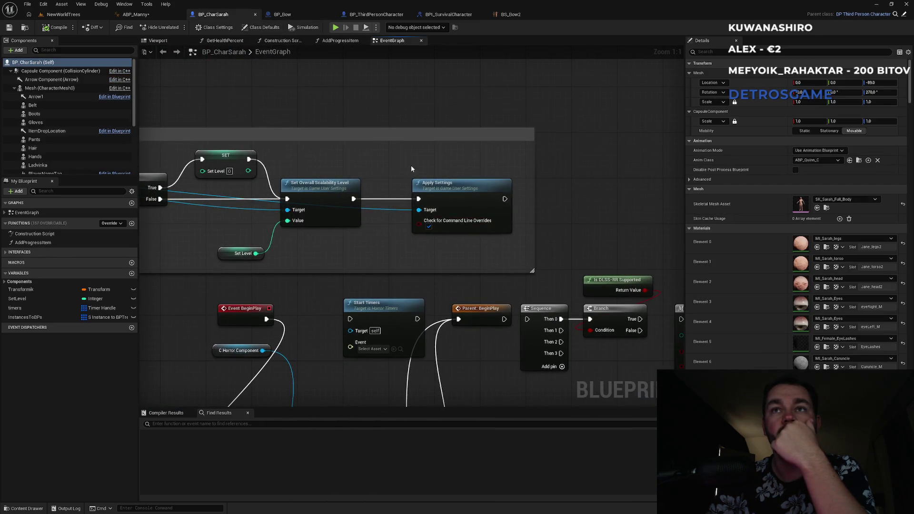
{"action": "scroll", "coordinate": [412, 169], "scroll_direction": "down", "scroll_amount": 8}
{"action": "scroll", "coordinate": [309, 222], "scroll_direction": "up", "scroll_amount": 3}
{"action": "left_click_drag", "start_coordinate": [304, 107], "coordinate": [446, 228]}
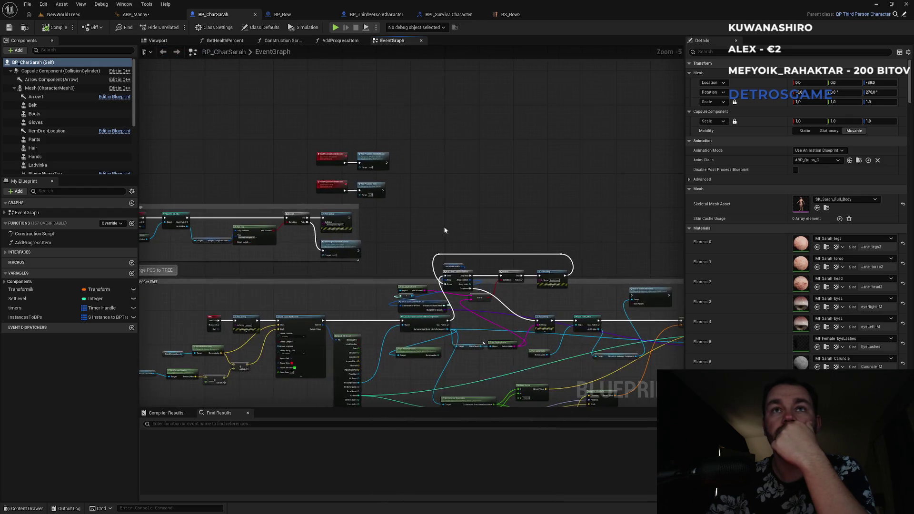
{"action": "scroll", "coordinate": [352, 171], "scroll_direction": "up", "scroll_amount": 3}
{"action": "mouse_move", "coordinate": [386, 277]}
{"action": "left_mouse_down"}
{"action": "mouse_move", "coordinate": [528, 214]}
{"action": "mouse_move", "coordinate": [530, 241]}
{"action": "left_mouse_up"}
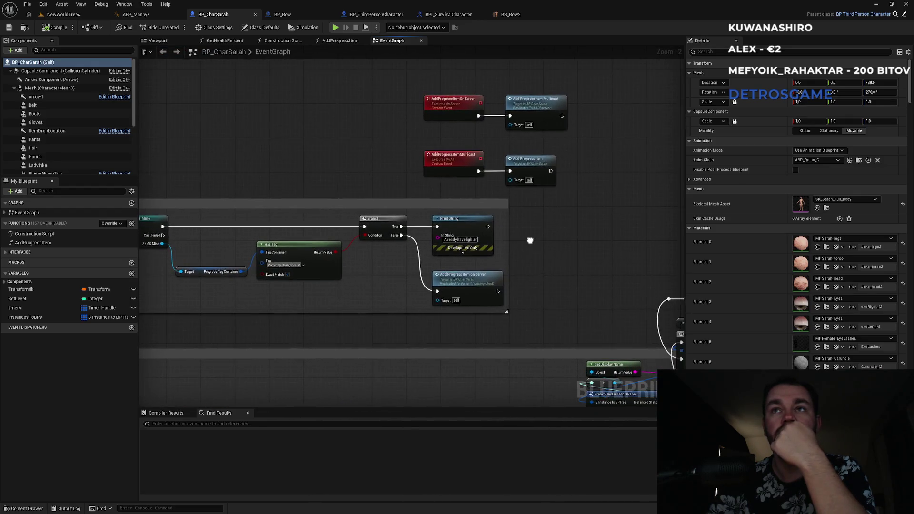
{"action": "scroll", "coordinate": [530, 241], "scroll_direction": "down", "scroll_amount": 4}
{"action": "left_click", "coordinate": [283, 15]}
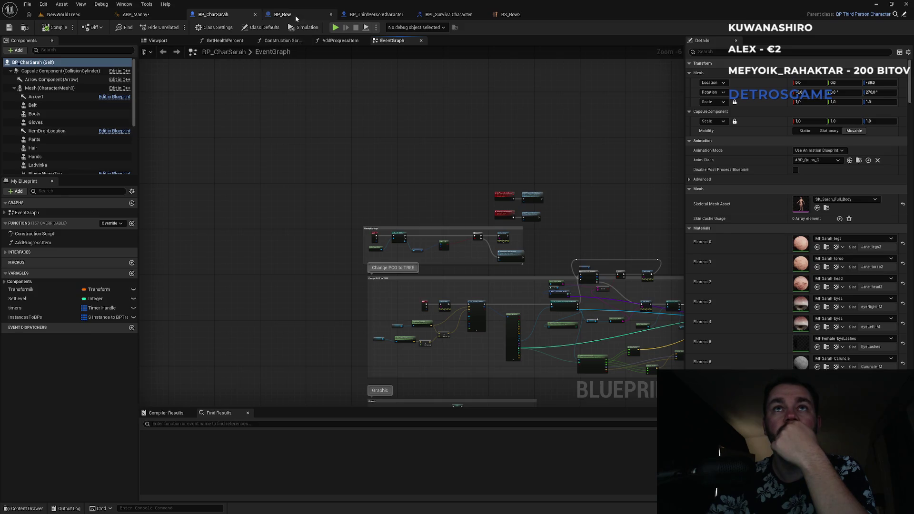
{"action": "left_click", "coordinate": [376, 14]}
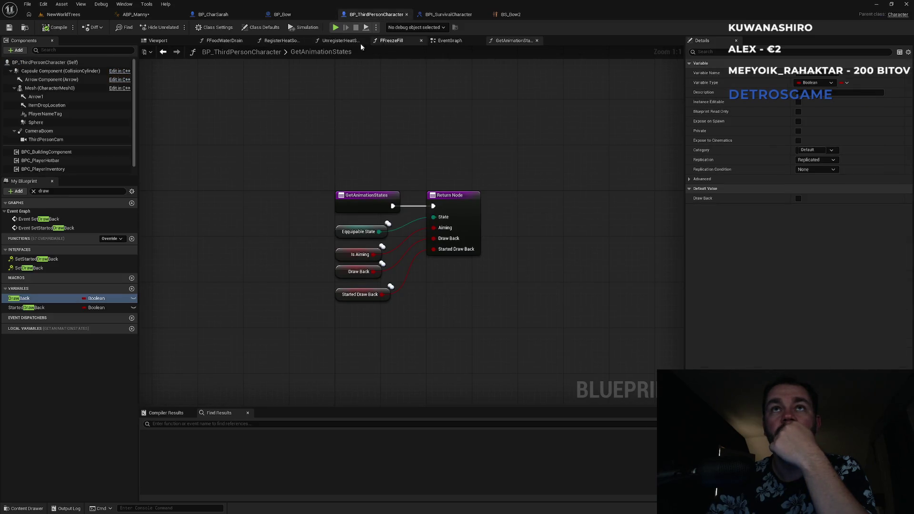
Step: View BP_ThirdPersonCharacter's preview, then its EventGraph's FLoadPlayerData, walk speed and item-adding nodes
{"action": "left_click", "coordinate": [160, 41]}
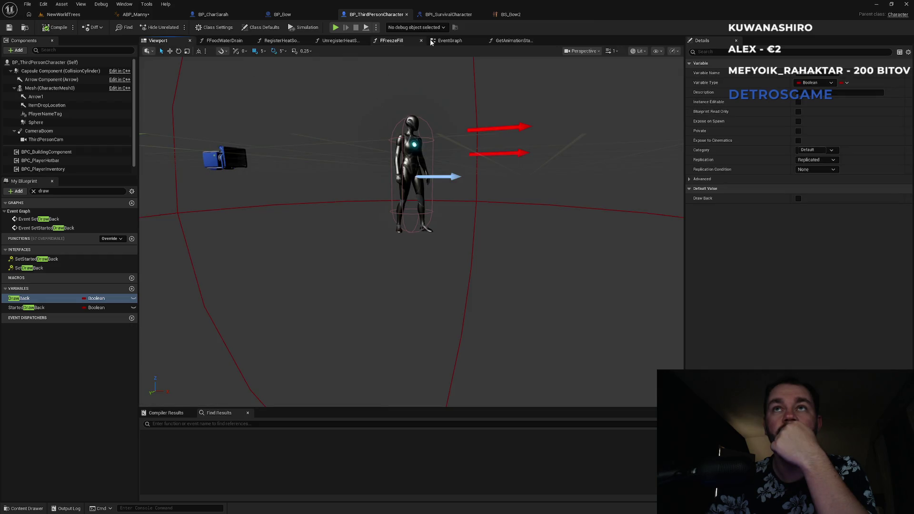
{"action": "left_click", "coordinate": [522, 41]}
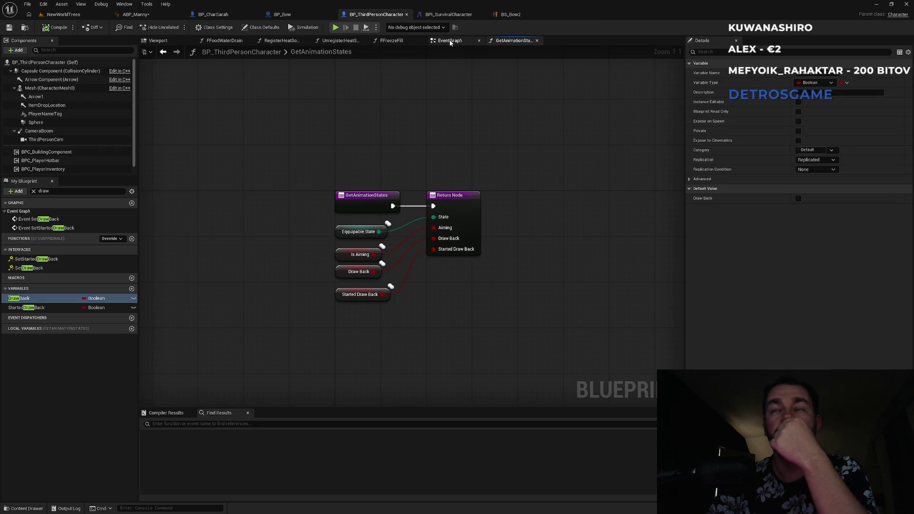
{"action": "left_click", "coordinate": [449, 41]}
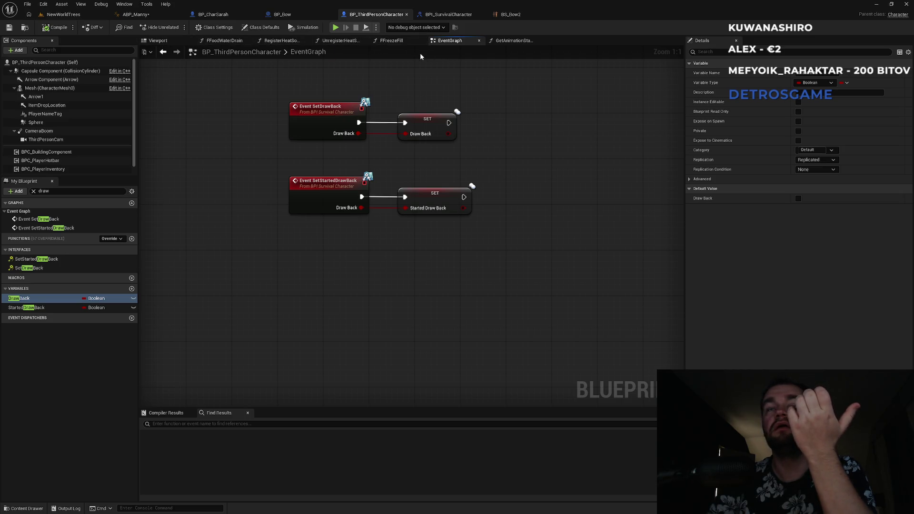
{"action": "scroll", "coordinate": [373, 261], "scroll_direction": "down", "scroll_amount": 12}
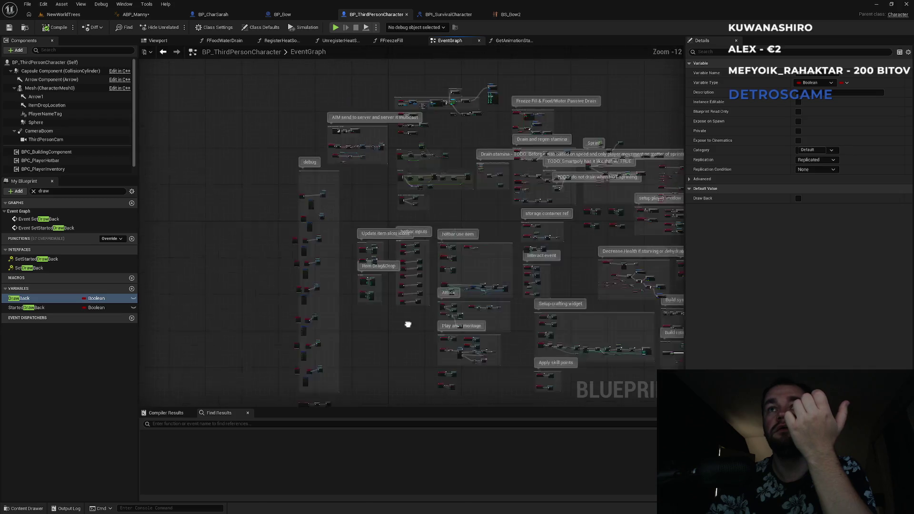
{"action": "scroll", "coordinate": [309, 118], "scroll_direction": "up", "scroll_amount": 11}
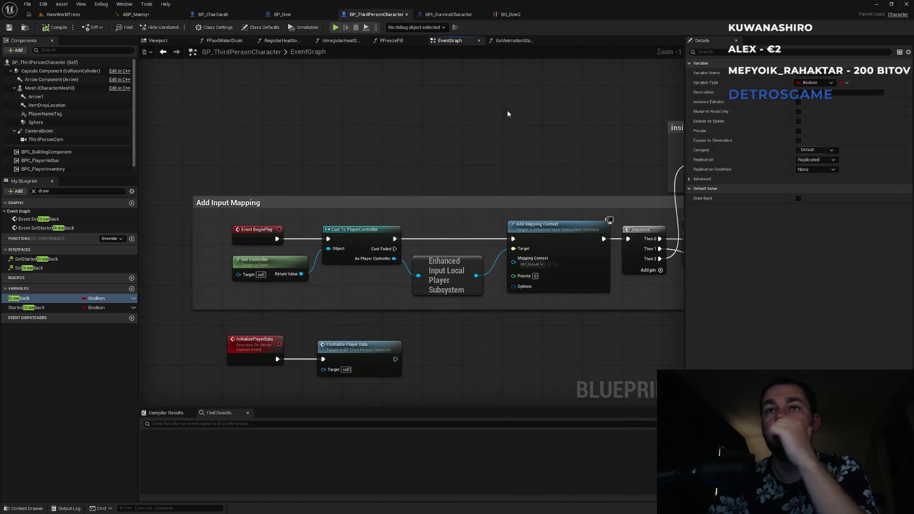
{"action": "left_click_drag", "start_coordinate": [372, 191], "coordinate": [258, 163]}
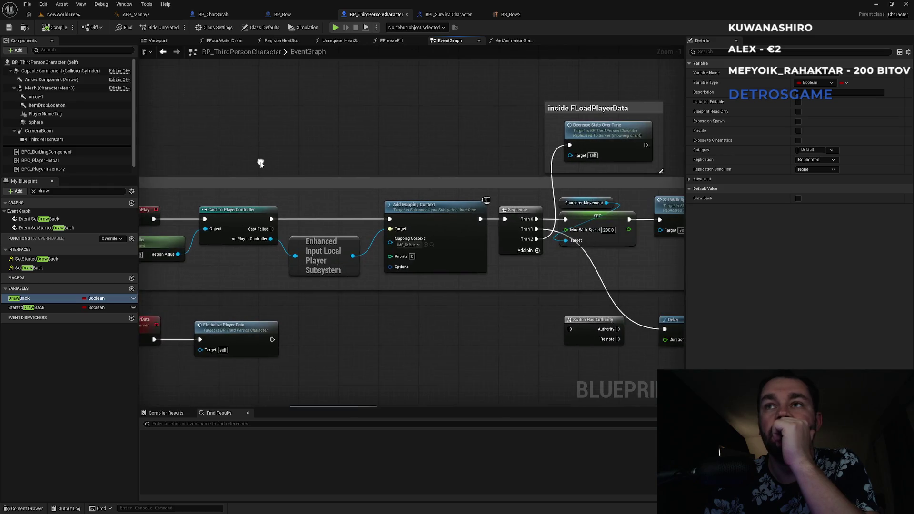
{"action": "left_click_drag", "start_coordinate": [483, 230], "coordinate": [319, 227]}
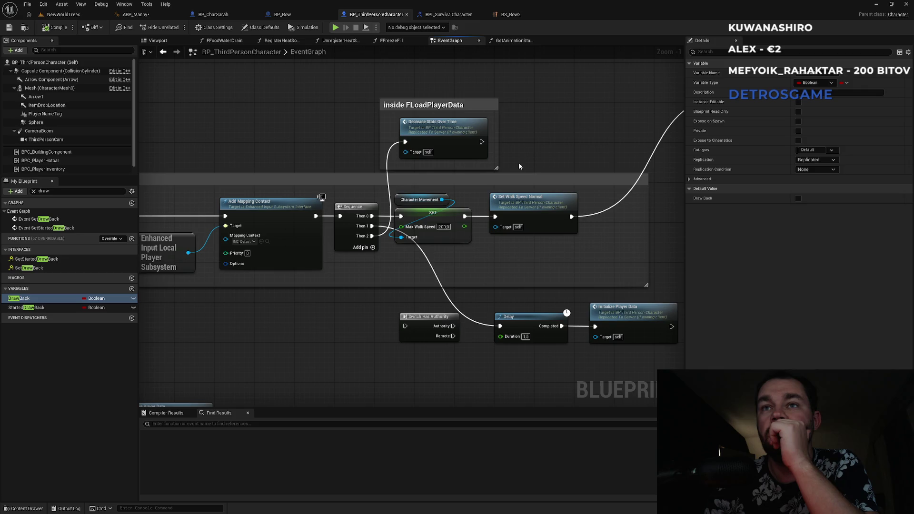
{"action": "mouse_move", "coordinate": [537, 156]}
{"action": "left_mouse_down"}
{"action": "mouse_move", "coordinate": [392, 147]}
{"action": "mouse_move", "coordinate": [328, 182]}
{"action": "left_mouse_up"}
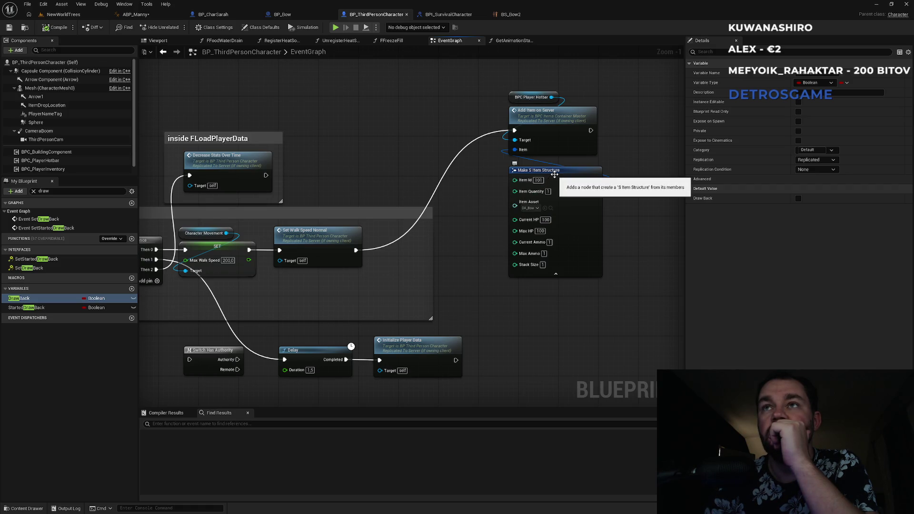
Step: Review the Add Input Mapping, aim server-multicast and item-adding nodes, then return to NewWorldTrees
{"action": "scroll", "coordinate": [476, 147], "scroll_direction": "down", "scroll_amount": 2}
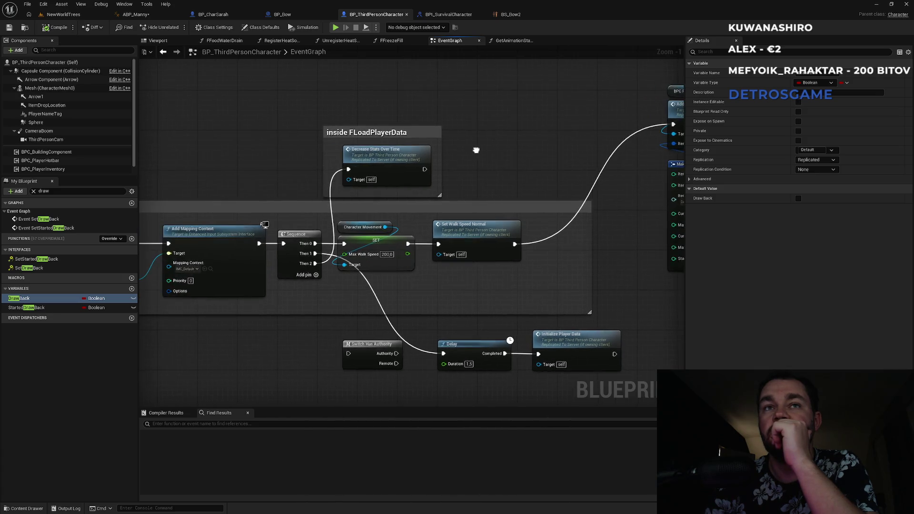
{"action": "scroll", "coordinate": [430, 167], "scroll_direction": "down", "scroll_amount": 1}
{"action": "left_click_drag", "start_coordinate": [255, 191], "coordinate": [384, 191]}
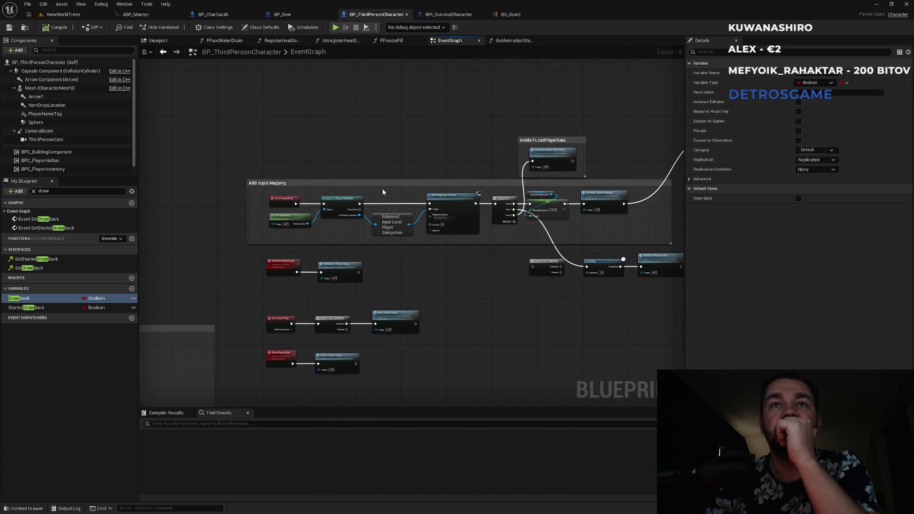
{"action": "mouse_move", "coordinate": [419, 161]}
{"action": "left_mouse_down"}
{"action": "mouse_move", "coordinate": [272, 306]}
{"action": "mouse_move", "coordinate": [380, 200]}
{"action": "mouse_move", "coordinate": [594, 90]}
{"action": "left_mouse_up"}
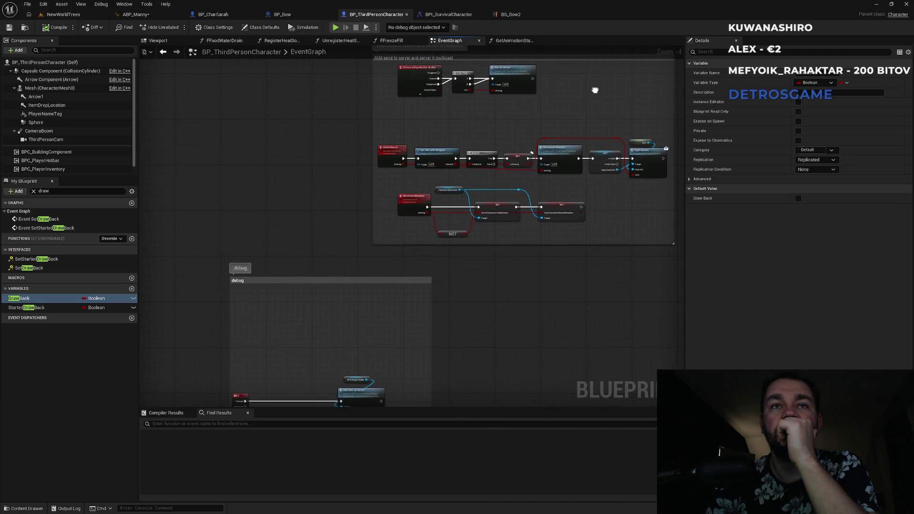
{"action": "left_click_drag", "start_coordinate": [595, 90], "coordinate": [574, 95]}
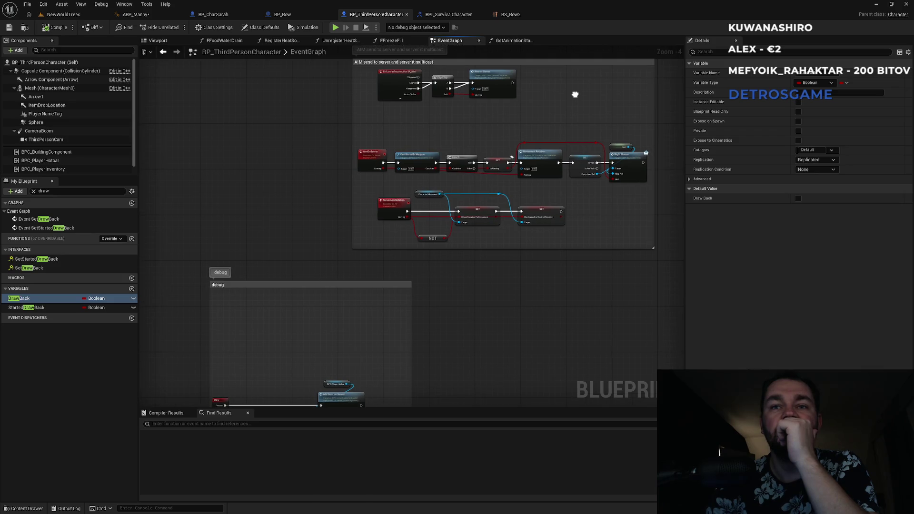
{"action": "scroll", "coordinate": [575, 94], "scroll_direction": "up", "scroll_amount": 3}
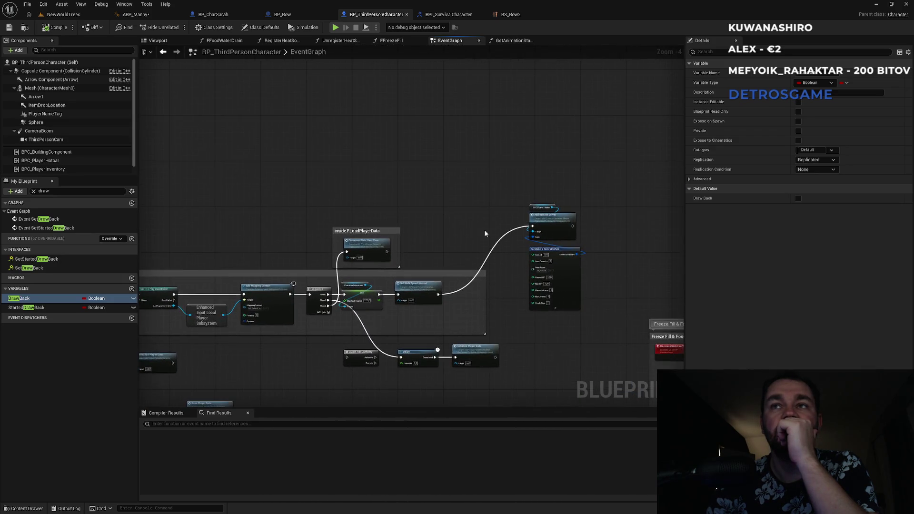
{"action": "left_click_drag", "start_coordinate": [484, 229], "coordinate": [514, 223]}
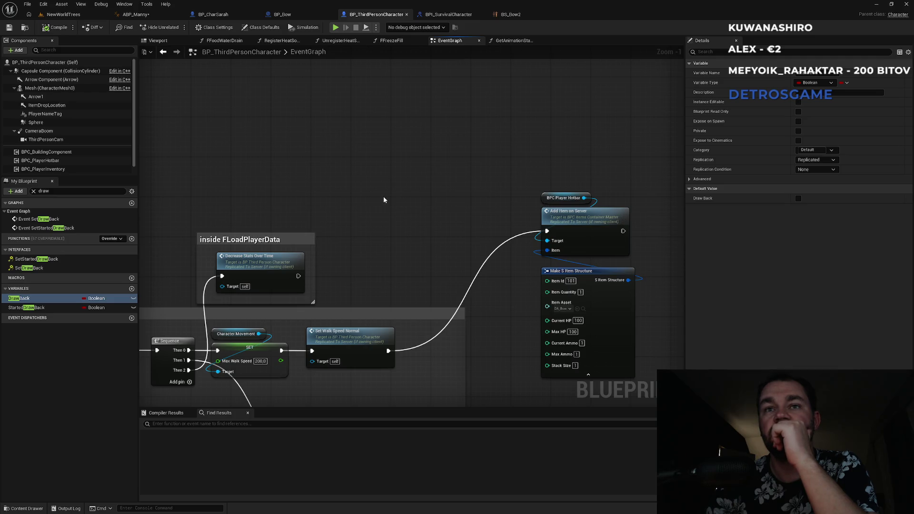
{"action": "left_click", "coordinate": [86, 14]}
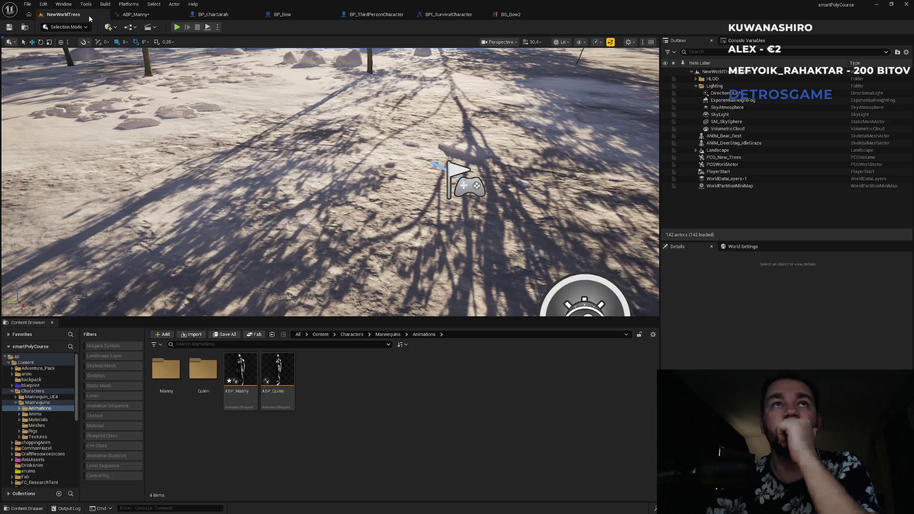
Step: Play NewWorldTrees, walk onto the wooden platform, and draw the bow aiming upward
{"action": "left_click", "coordinate": [176, 27]}
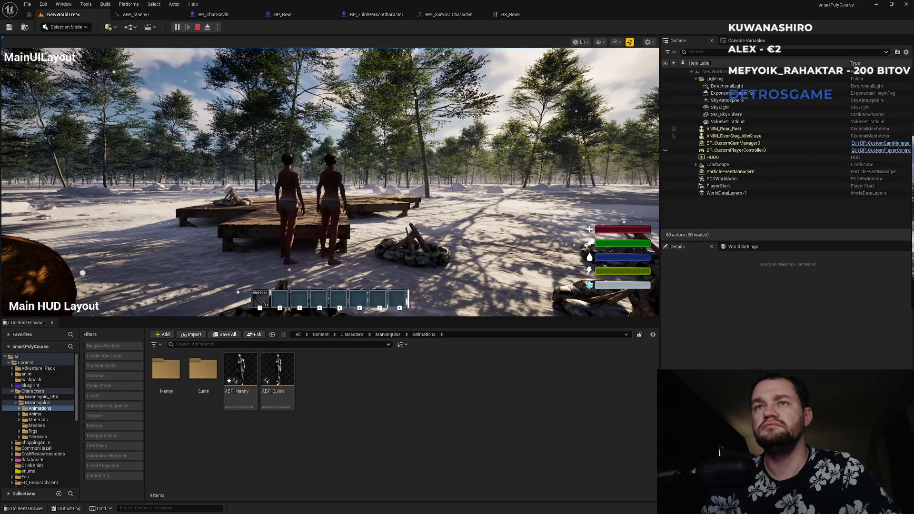
{"action": "key", "text": "super"}
{"action": "key", "text": "super"}
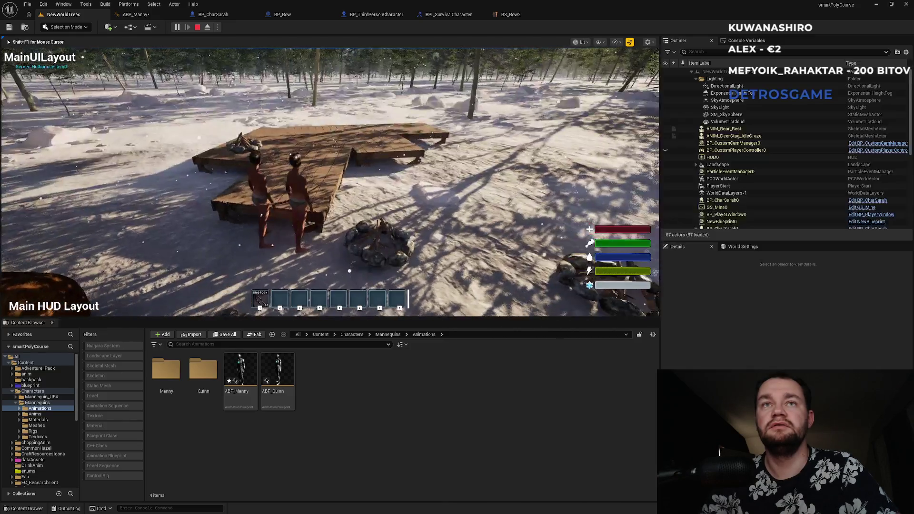
{"action": "key", "text": "w"}
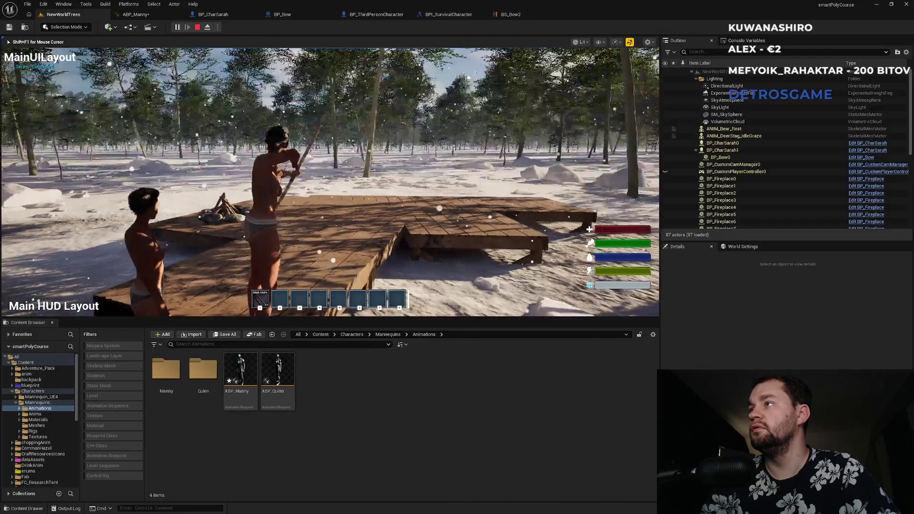
{"action": "right_click", "coordinate": [330, 182]}
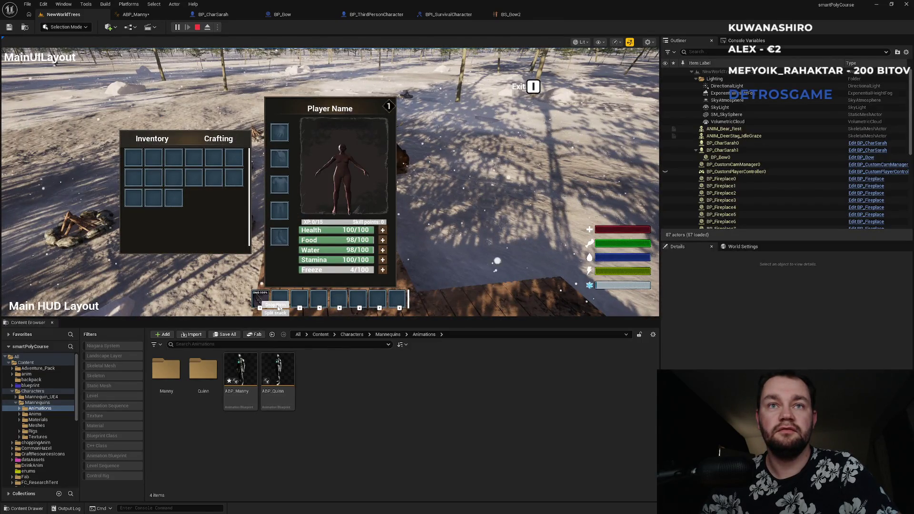
{"action": "key", "text": "super"}
{"action": "key", "text": "super"}
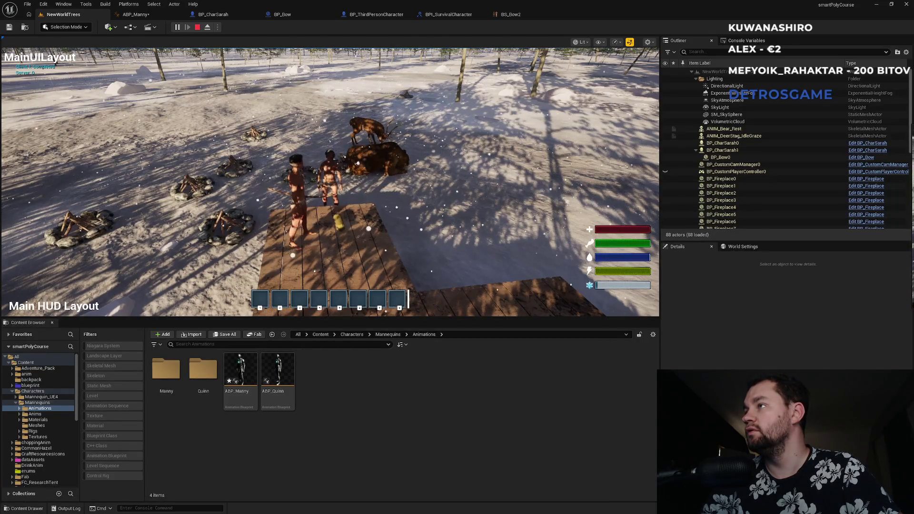
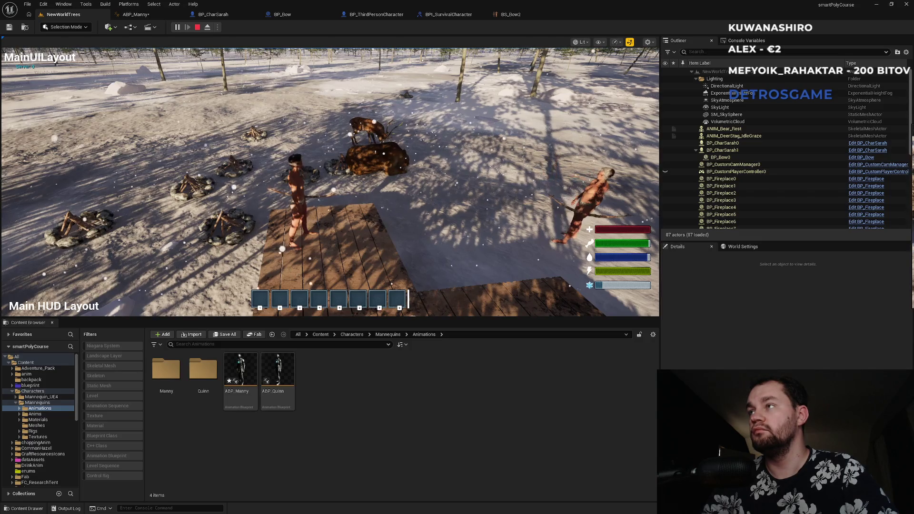
Step: Stop the play session and browse the BS_Bow2, blueprint and ABP_Manny tabs
{"action": "key", "text": "Escape"}
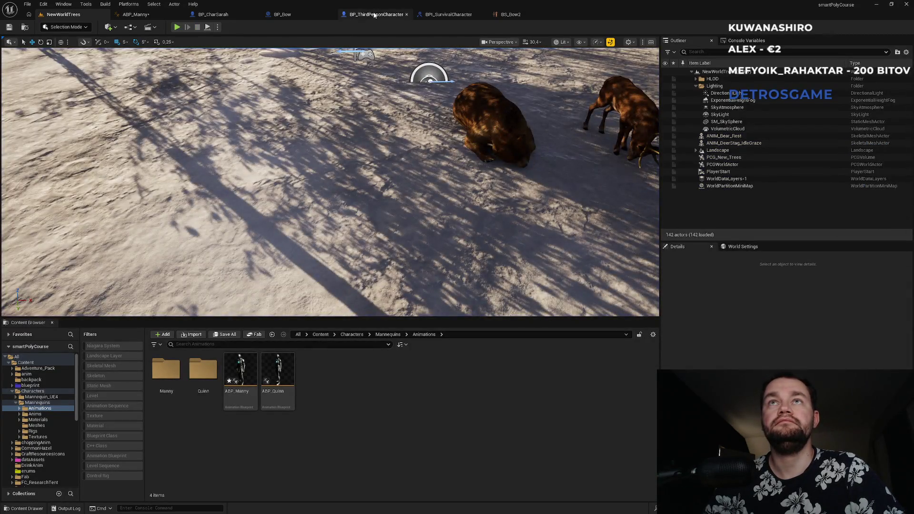
{"action": "left_click", "coordinate": [513, 16]}
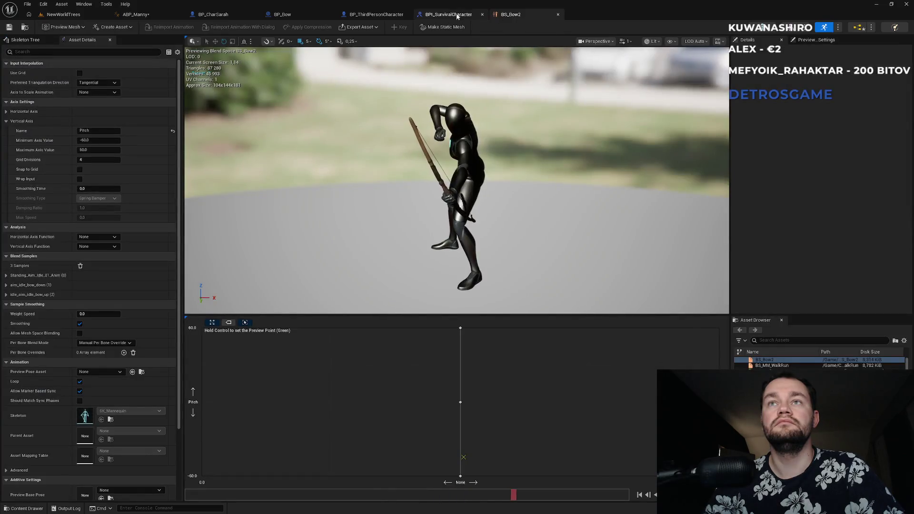
{"action": "left_click", "coordinate": [450, 14]}
{"action": "left_click", "coordinate": [379, 15]}
{"action": "left_click", "coordinate": [282, 15]}
{"action": "left_click", "coordinate": [214, 14]}
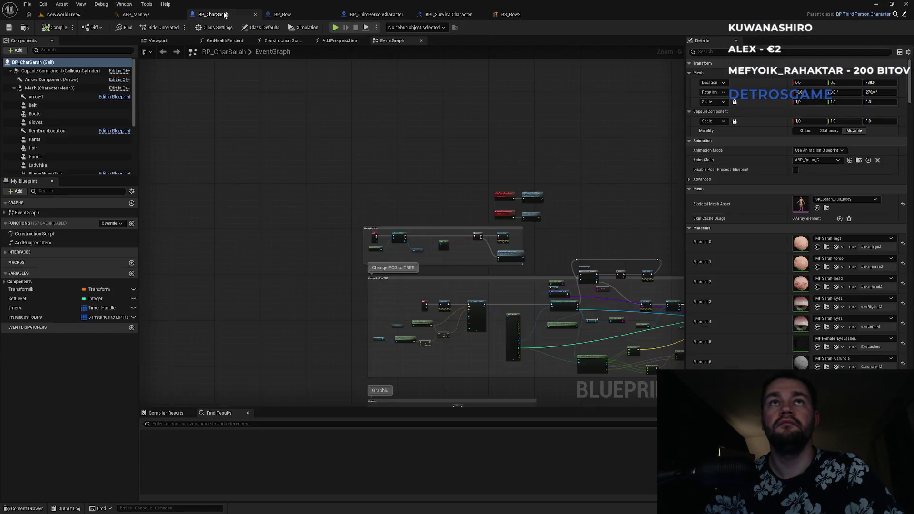
{"action": "left_click", "coordinate": [135, 14]}
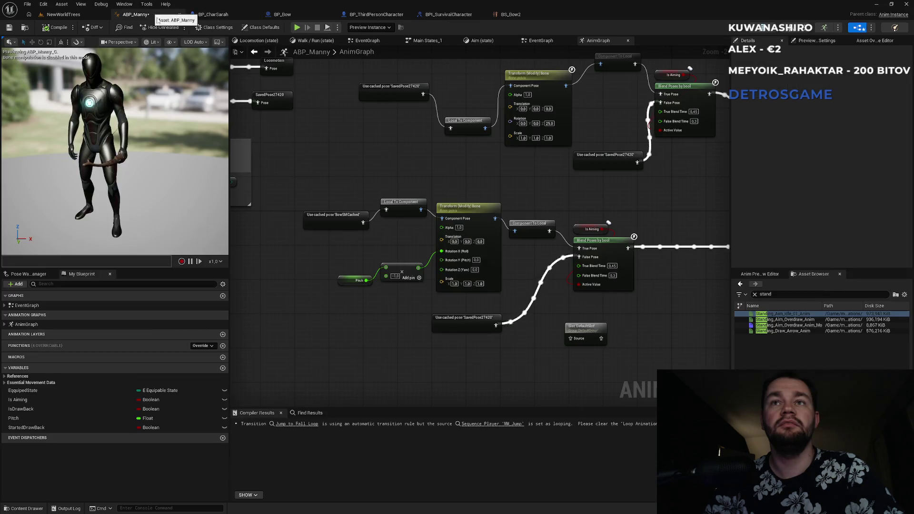
Step: Inspect ABP_Manny's Transform (Modify) Bone node, Pitch and Is Aiming variables, then return to NewWorldTrees
{"action": "left_click", "coordinate": [470, 206]}
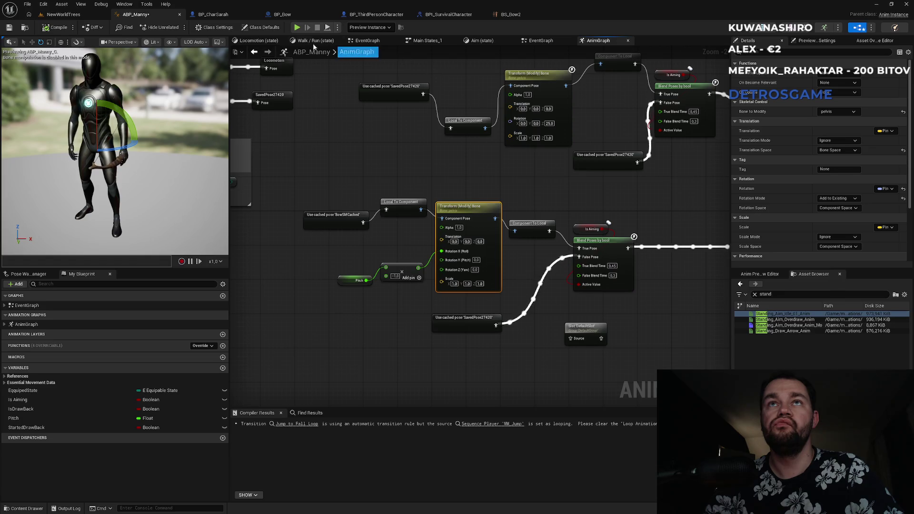
{"action": "left_click", "coordinate": [540, 40]}
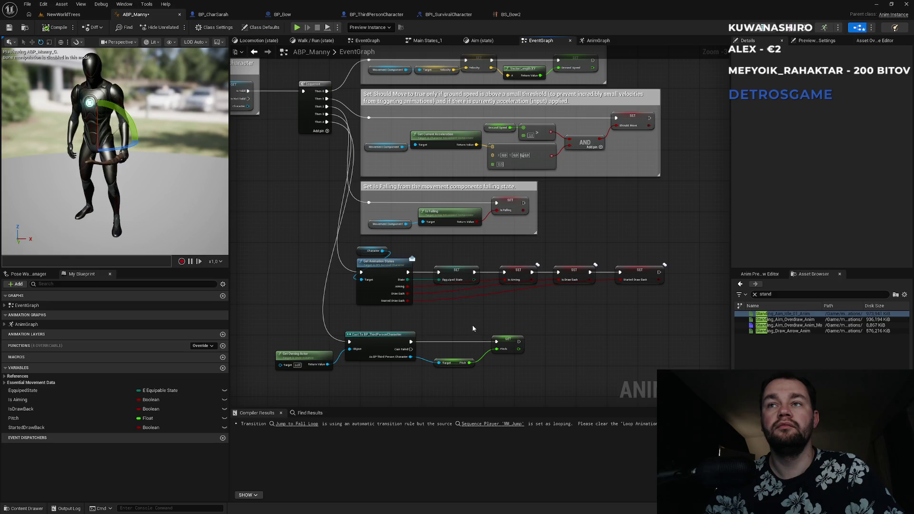
{"action": "left_click", "coordinate": [512, 342]}
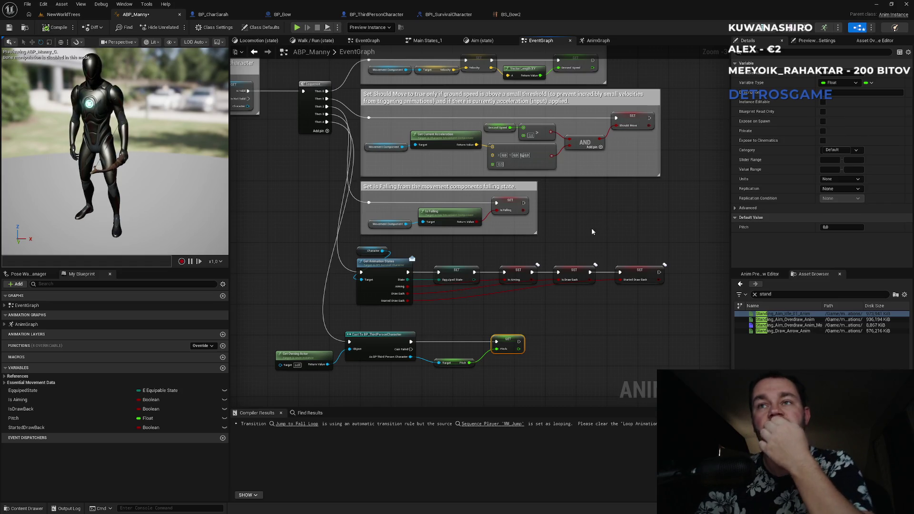
{"action": "left_click", "coordinate": [523, 281]}
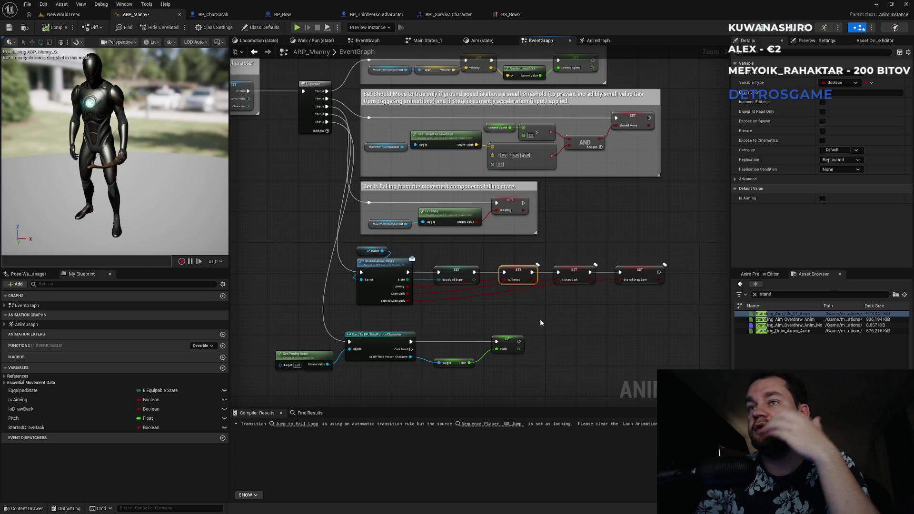
{"action": "left_click_drag", "start_coordinate": [578, 273], "coordinate": [582, 272]}
{"action": "left_click", "coordinate": [579, 263]}
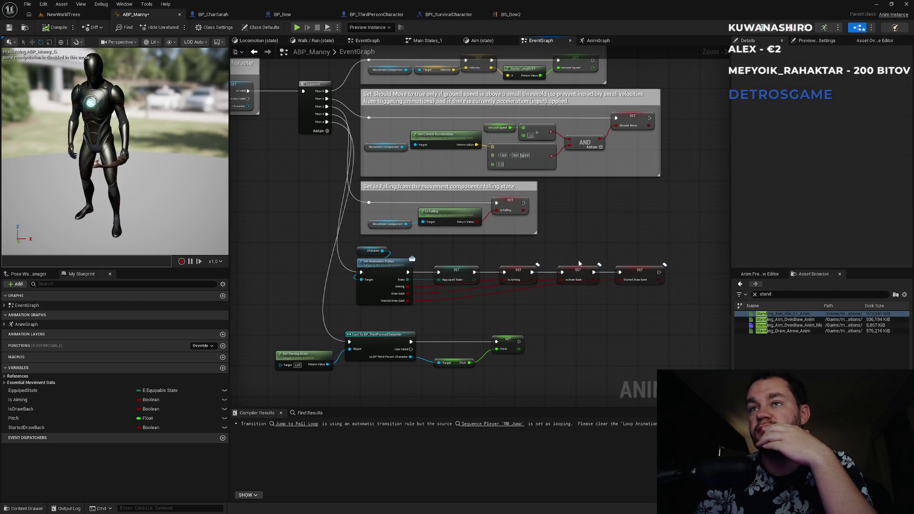
{"action": "left_click", "coordinate": [64, 14]}
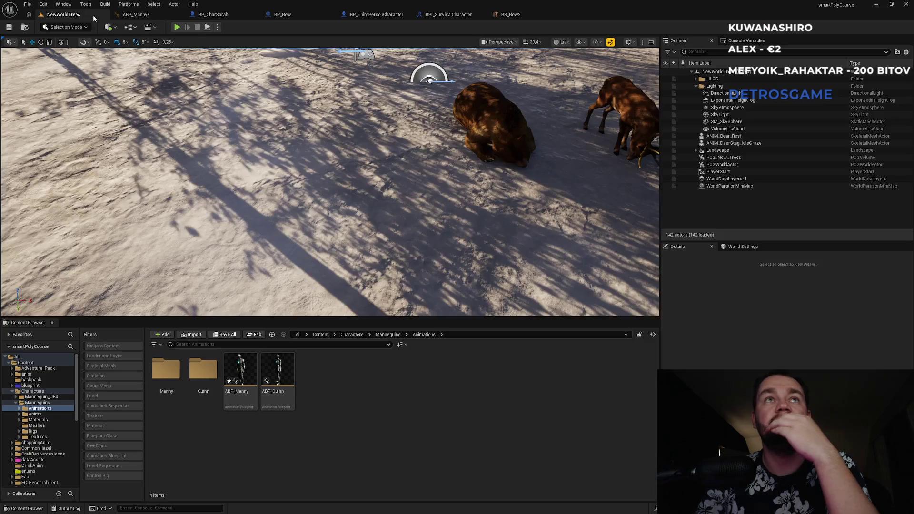
Step: Start a play session and walk the character onto the wooden platform
{"action": "left_click", "coordinate": [176, 27]}
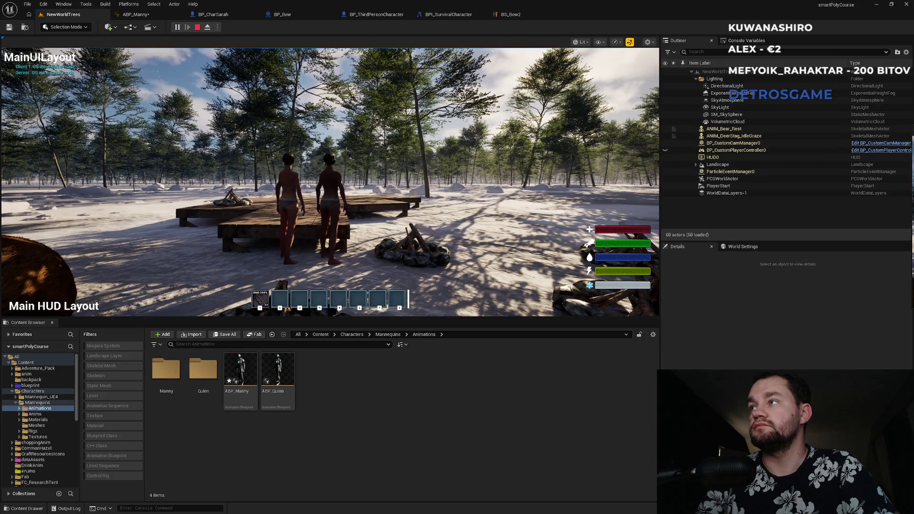
{"action": "key", "text": "super"}
{"action": "left_click", "coordinate": [610, 172]}
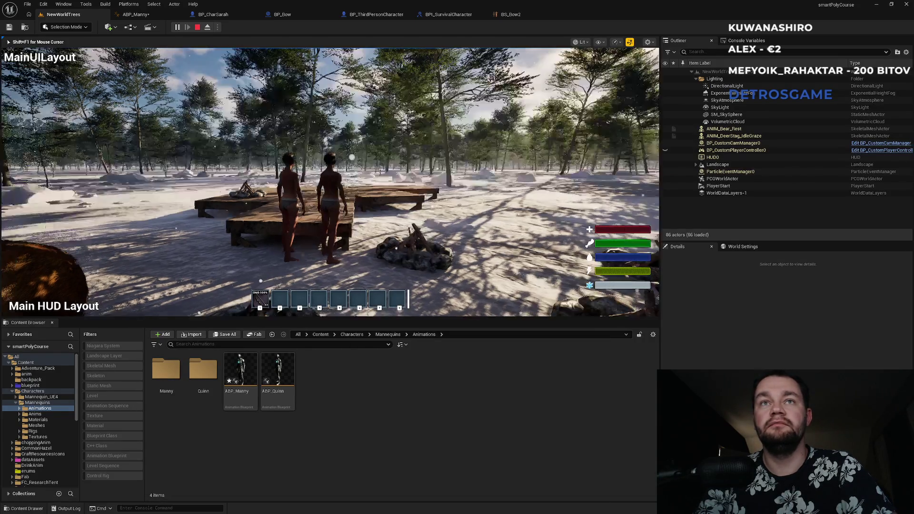
{"action": "key", "text": "w"}
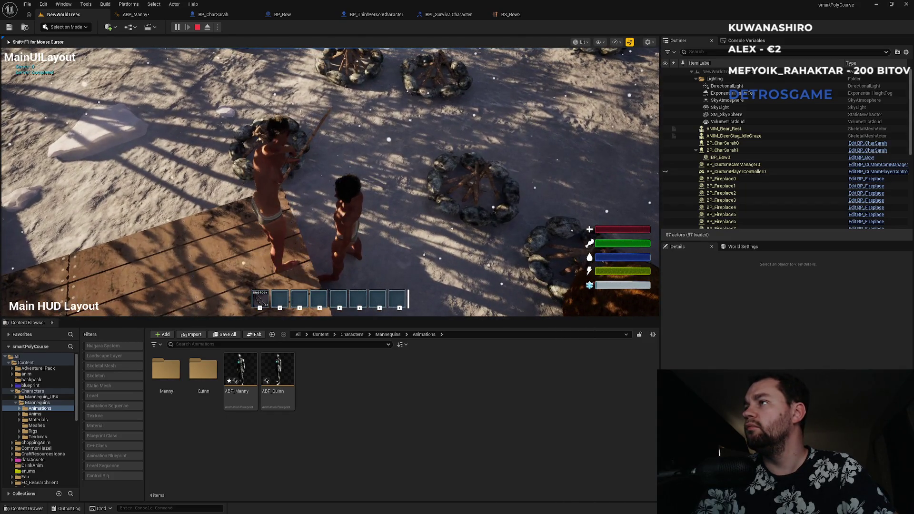
{"action": "key", "text": "super"}
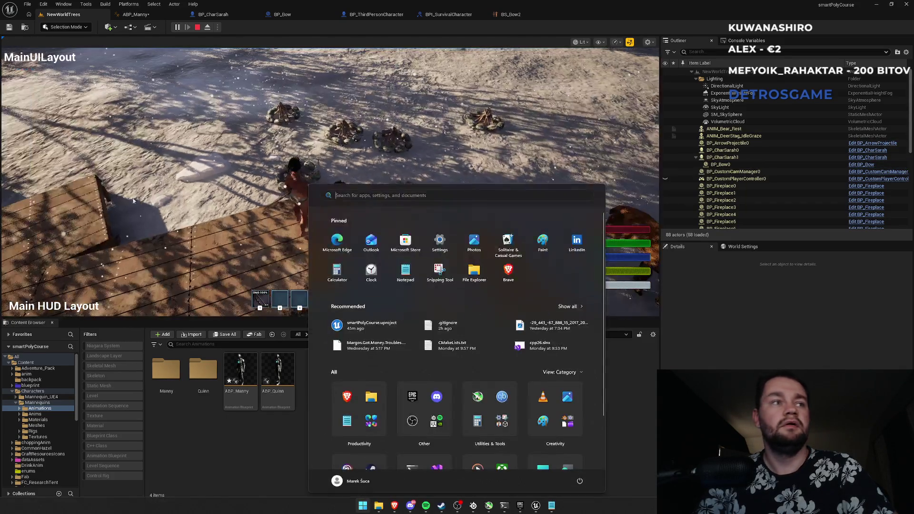
{"action": "key", "text": "Escape"}
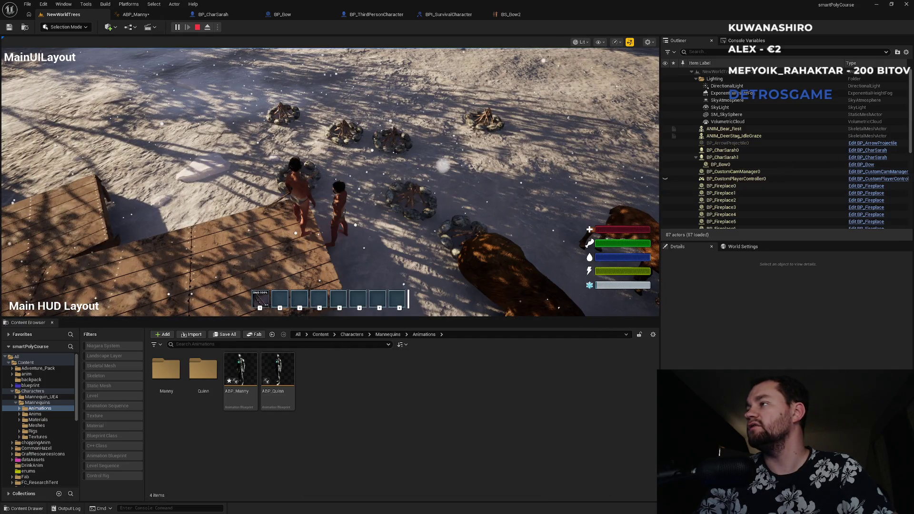
{"action": "key", "text": "super"}
{"action": "key", "text": "Escape"}
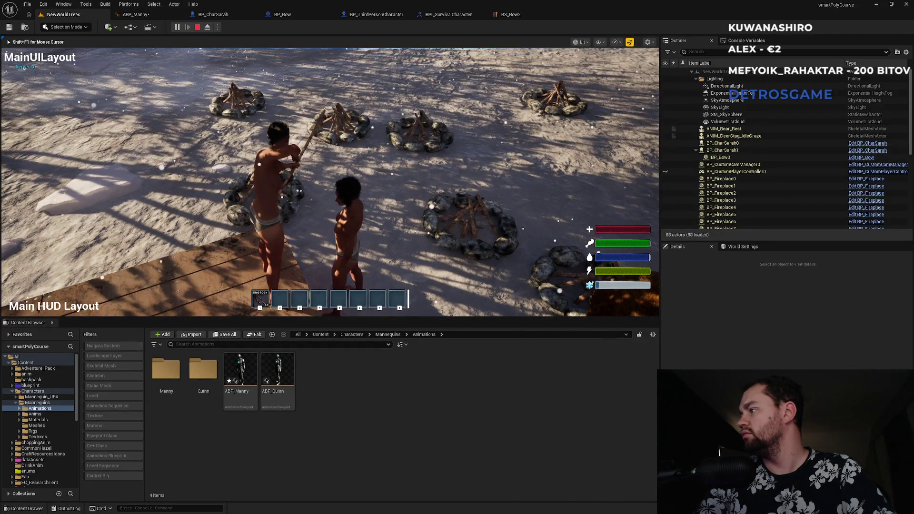
Step: Fire two arrows from the bow, end the session, and return to ABP_Manny
{"action": "left_click", "coordinate": [329, 181]}
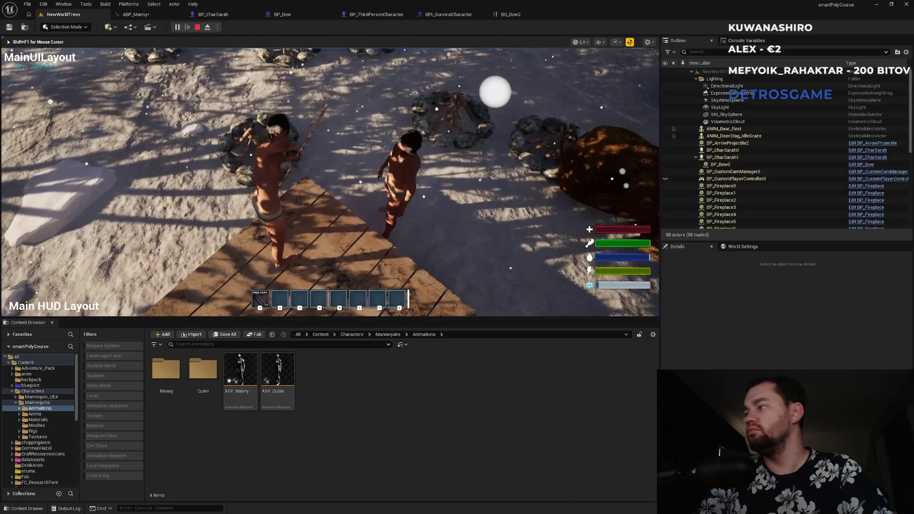
{"action": "left_click", "coordinate": [329, 181]}
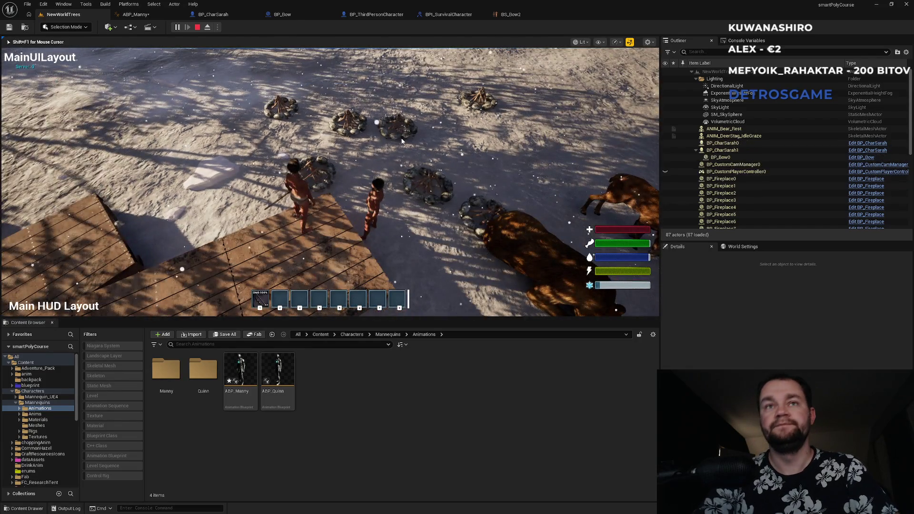
{"action": "key", "text": "F11"}
{"action": "key", "text": "F11"}
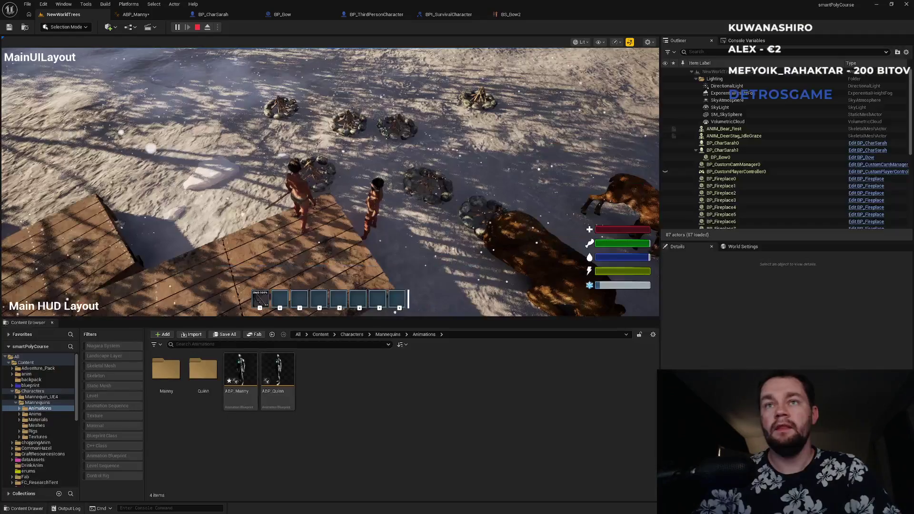
{"action": "key", "text": "Escape"}
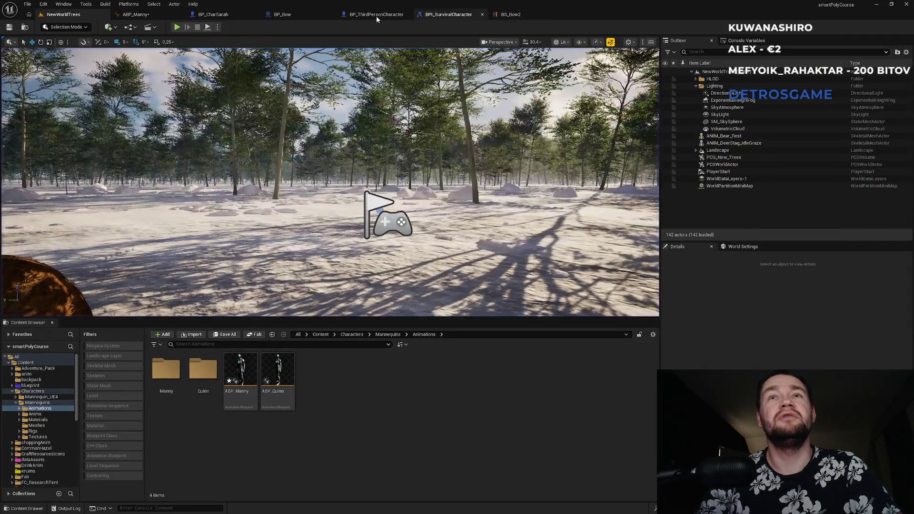
{"action": "left_click", "coordinate": [135, 14]}
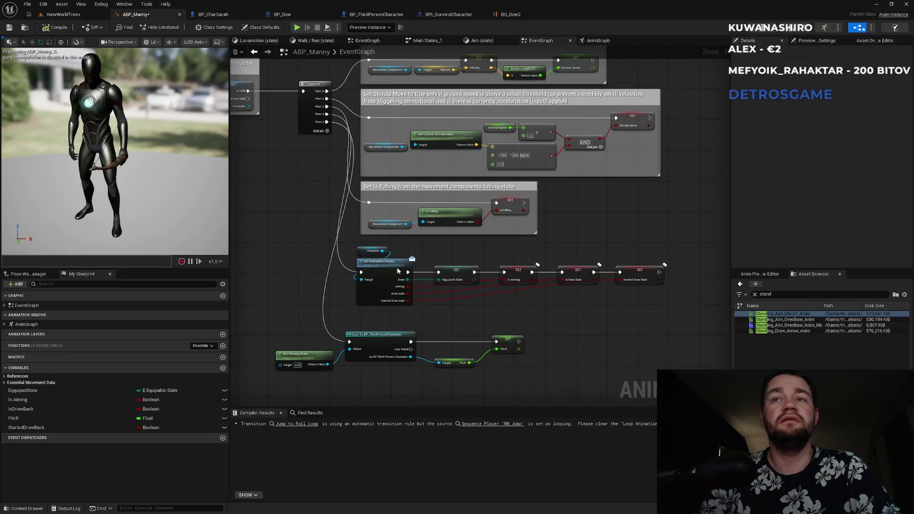
Step: Set ABP_Manny's Pitch variable to Replicated, compile, and return to NewWorldTrees
{"action": "left_click", "coordinate": [512, 339]}
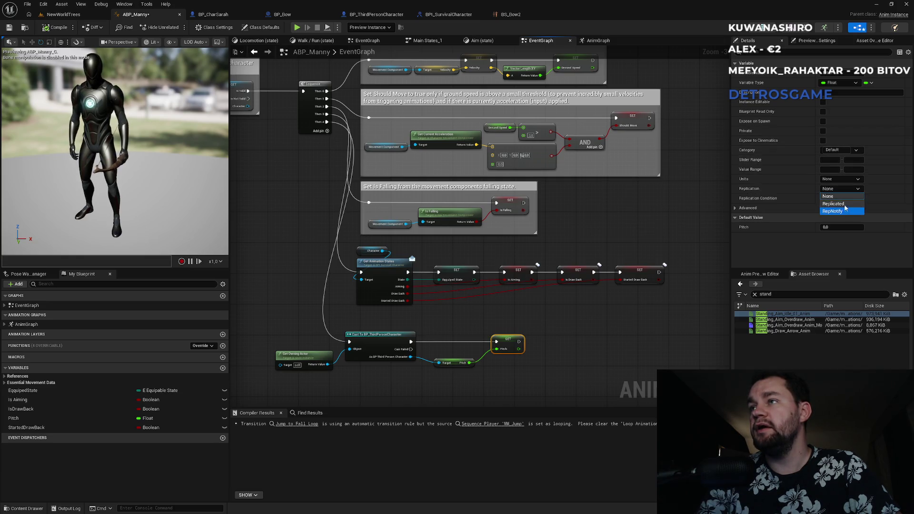
{"action": "left_click", "coordinate": [845, 204]}
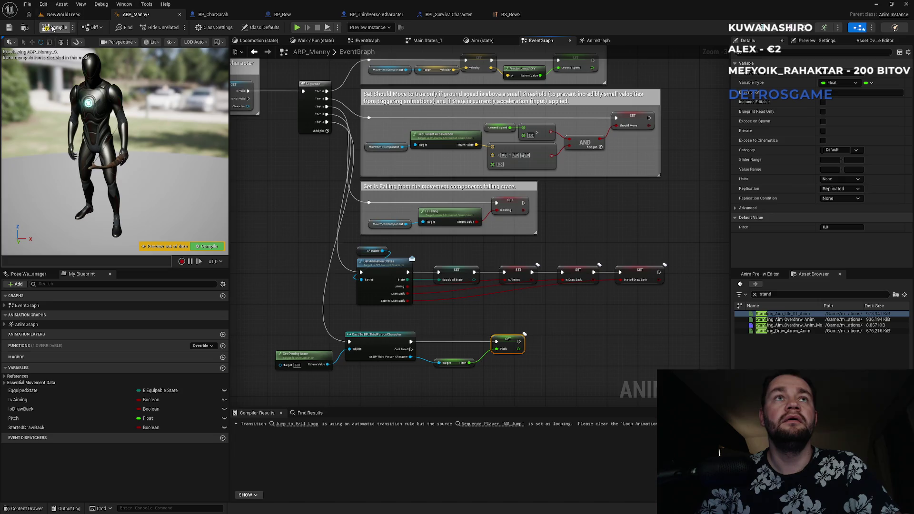
{"action": "left_click", "coordinate": [53, 27]}
{"action": "left_click", "coordinate": [63, 15]}
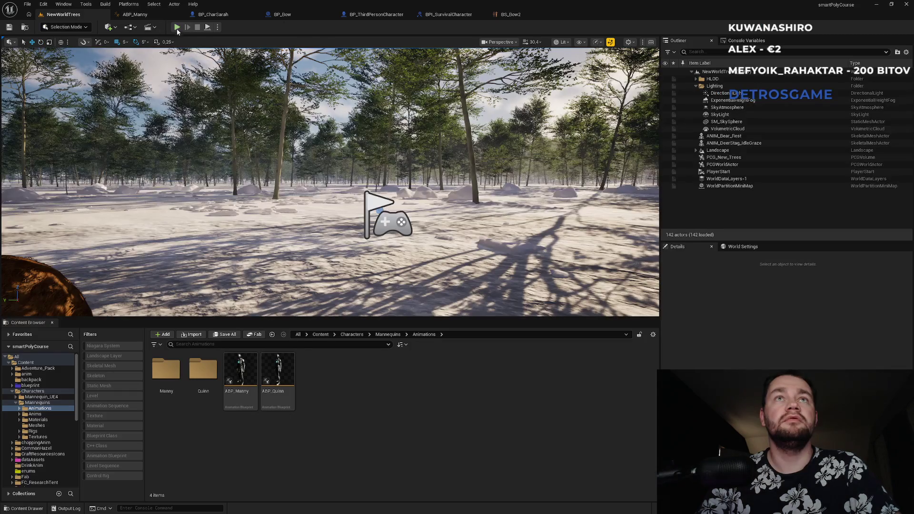
{"action": "left_click", "coordinate": [177, 27]}
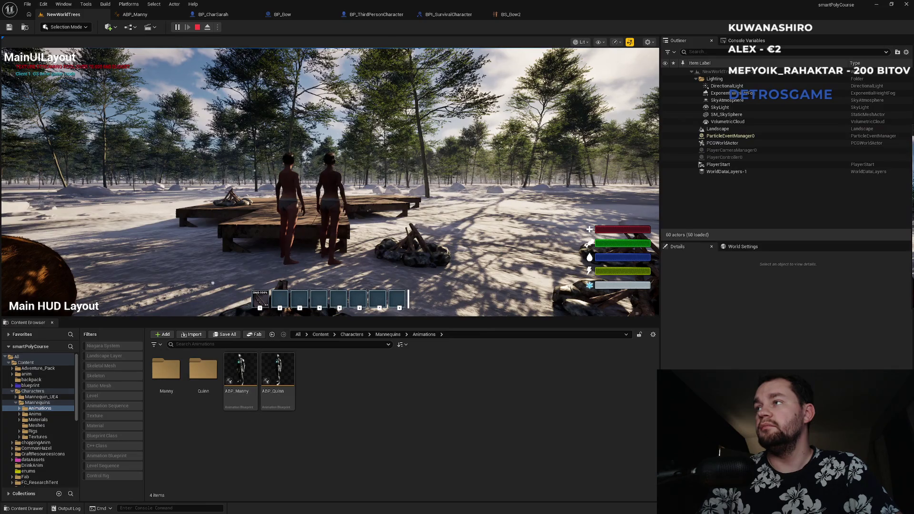
{"action": "key", "text": "super"}
{"action": "key", "text": "super"}
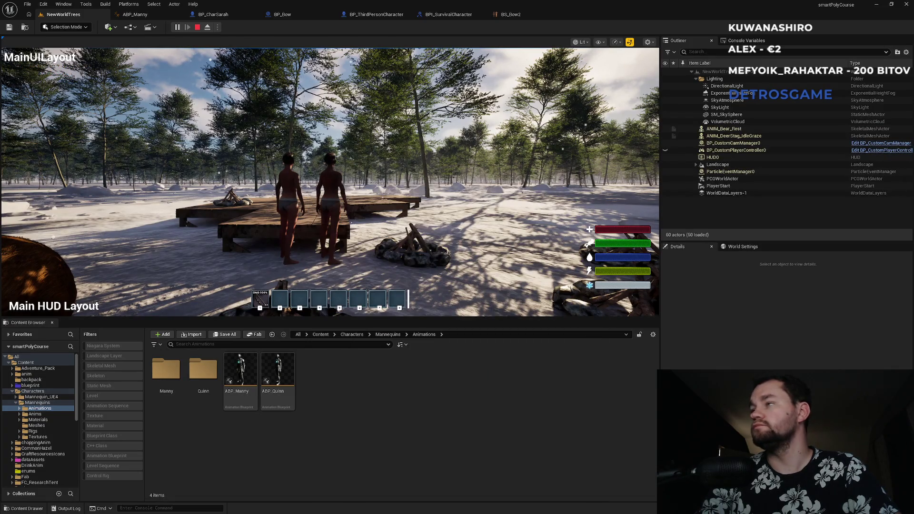
{"action": "key", "text": "super"}
{"action": "key", "text": "super"}
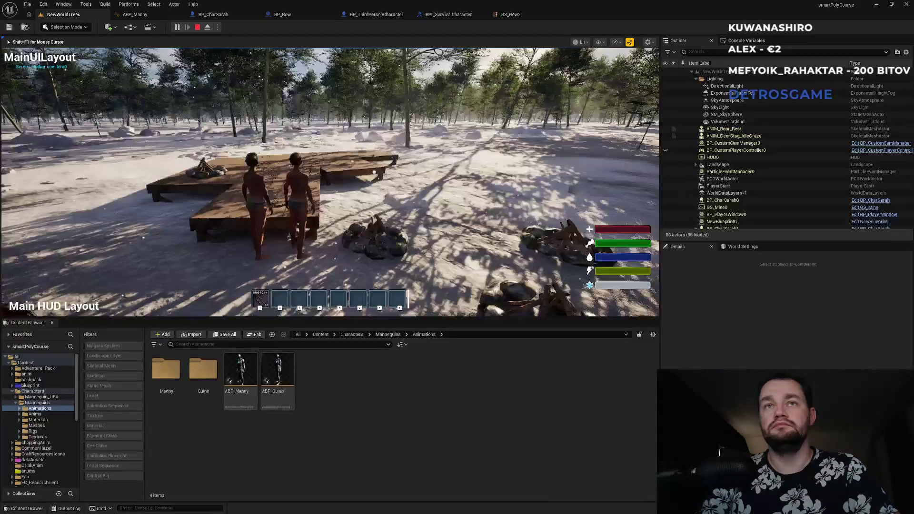
{"action": "key", "text": "w"}
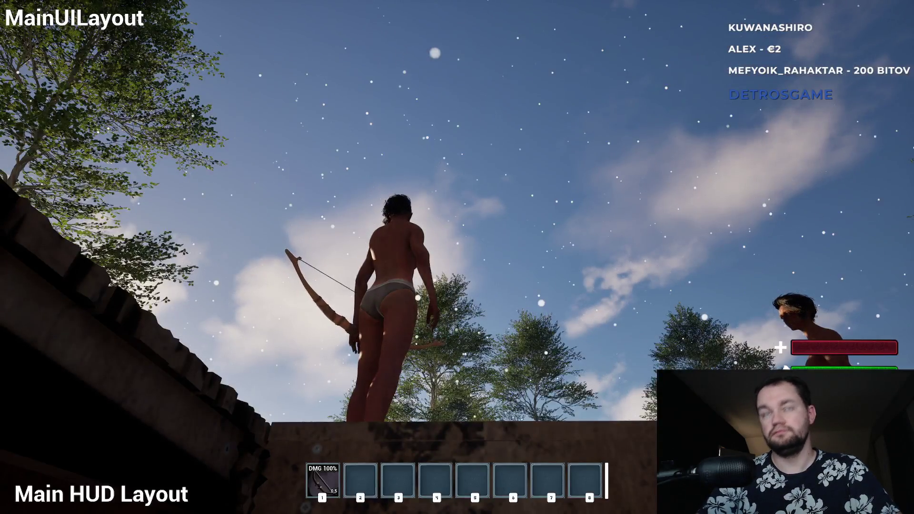
{"action": "key", "text": "shift+F1"}
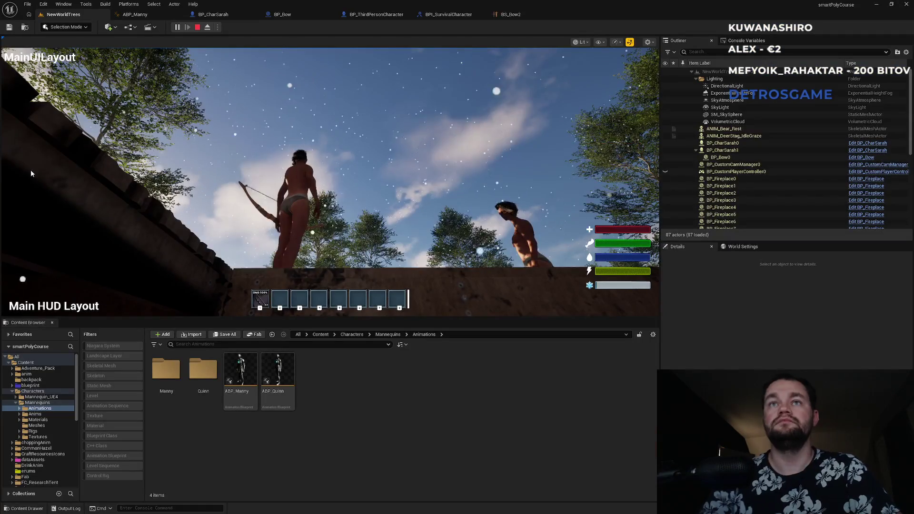
{"action": "key", "text": "Escape"}
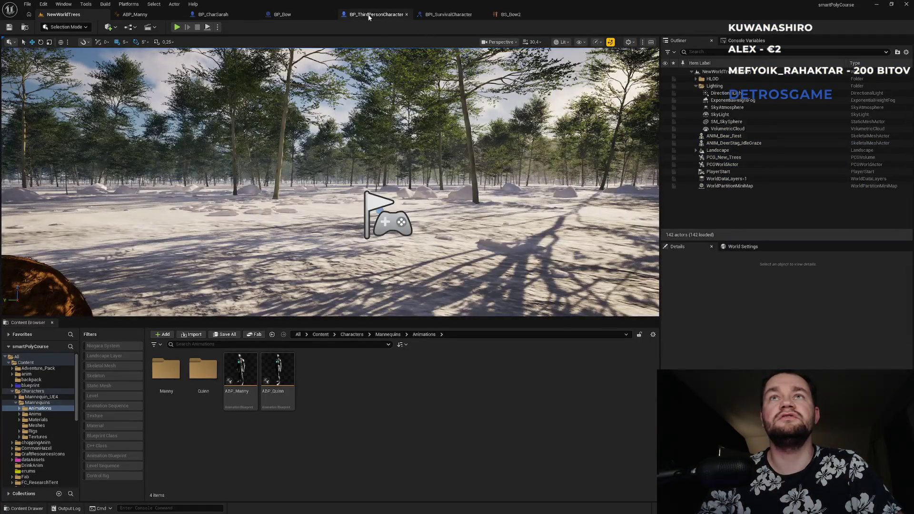
Step: Set BP_ThirdPersonCharacter's Pitch variable Replication to Replicated, then go back to NewWorldTrees
{"action": "left_click", "coordinate": [368, 15]}
{"action": "left_click", "coordinate": [215, 14]}
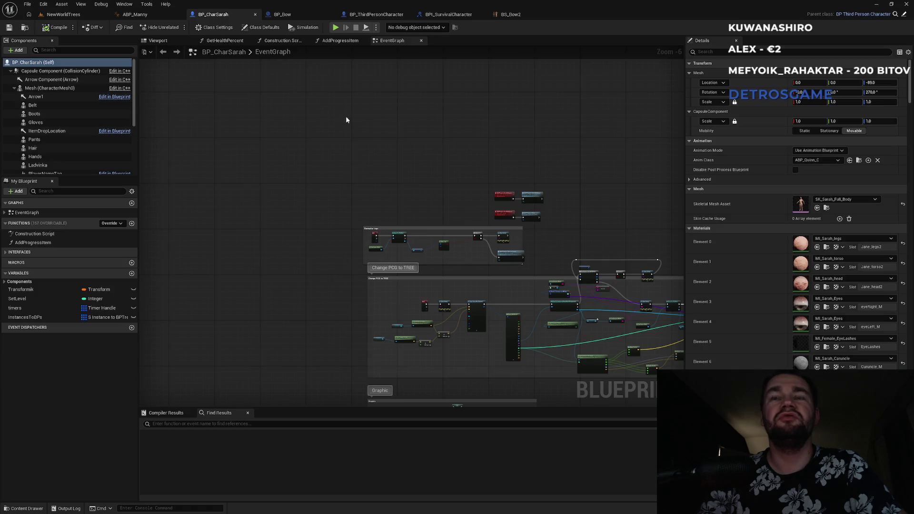
{"action": "left_click", "coordinate": [364, 15]}
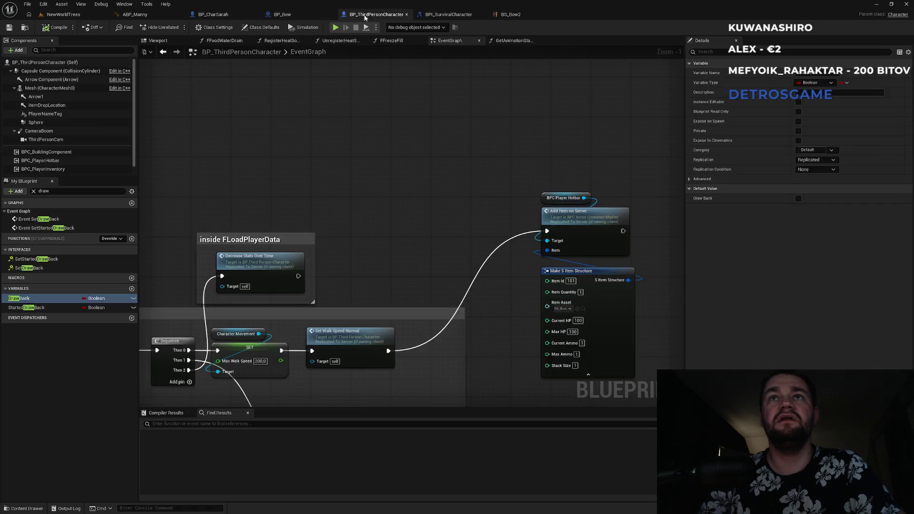
{"action": "scroll", "coordinate": [326, 237], "scroll_direction": "down", "scroll_amount": 4}
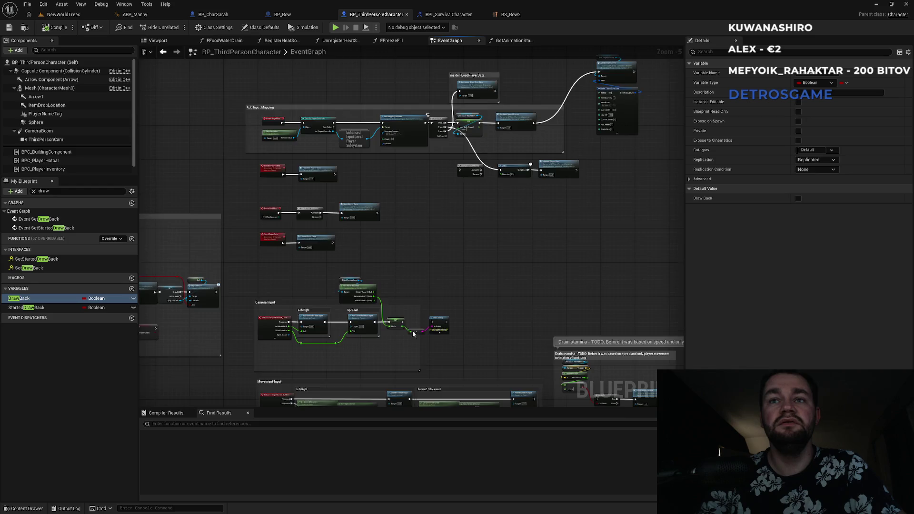
{"action": "scroll", "coordinate": [414, 332], "scroll_direction": "up", "scroll_amount": 5}
{"action": "left_click", "coordinate": [370, 309]}
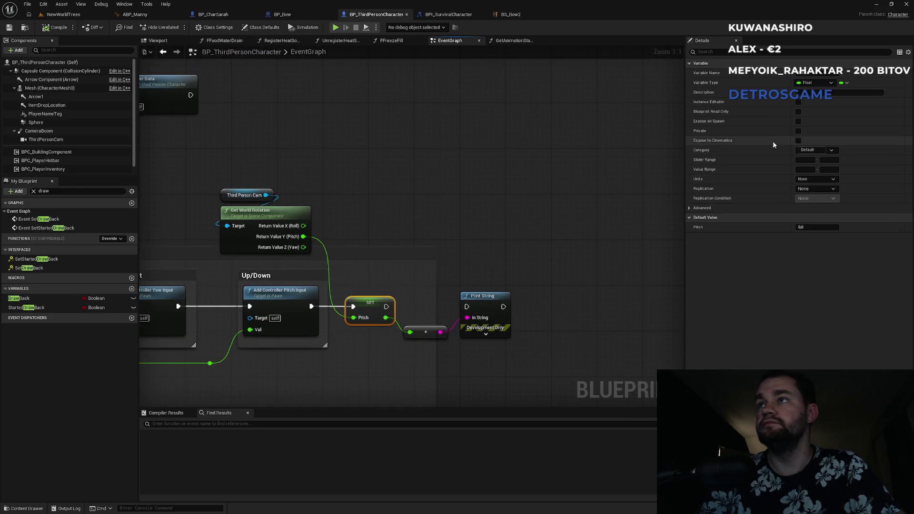
{"action": "left_click", "coordinate": [815, 188]}
{"action": "left_click", "coordinate": [811, 204]}
{"action": "left_click", "coordinate": [509, 153]}
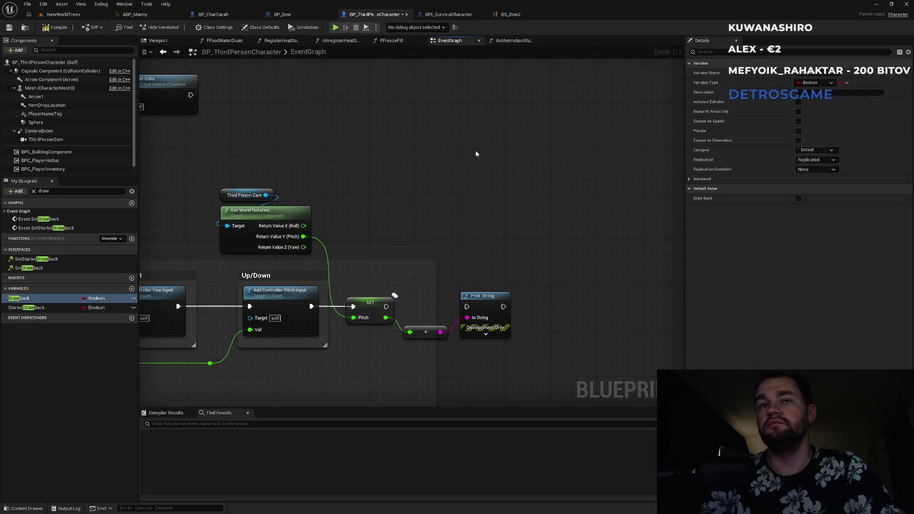
{"action": "scroll", "coordinate": [362, 203], "scroll_direction": "down", "scroll_amount": 2}
{"action": "scroll", "coordinate": [452, 174], "scroll_direction": "down", "scroll_amount": 1}
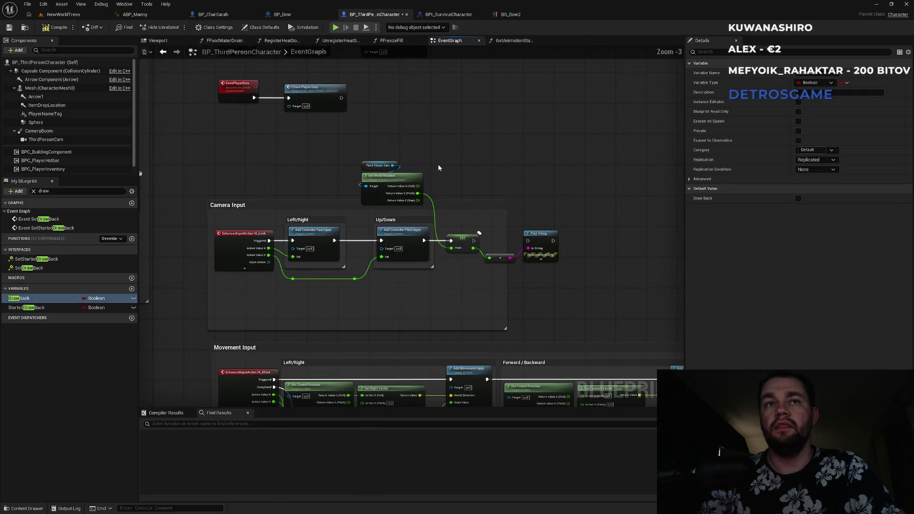
{"action": "left_click", "coordinate": [62, 14]}
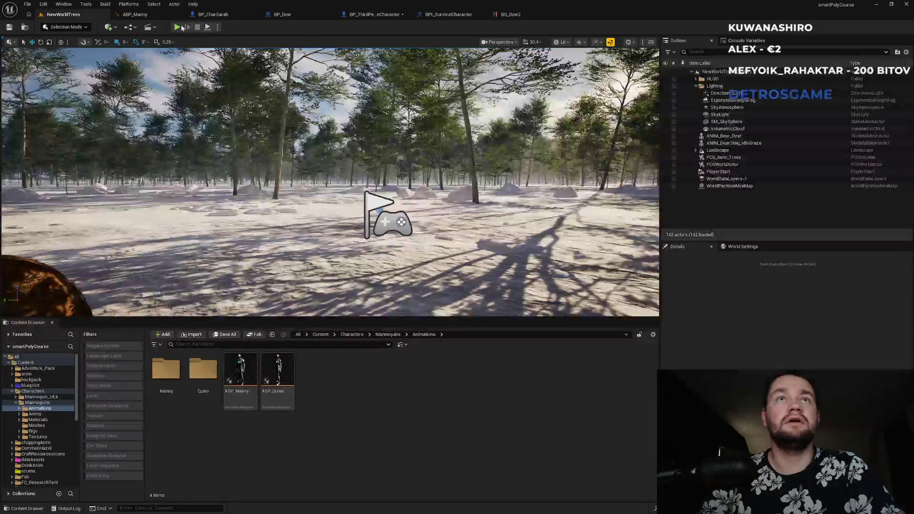
Step: Start a play session and open and close the inventory with I
{"action": "left_click", "coordinate": [179, 28]}
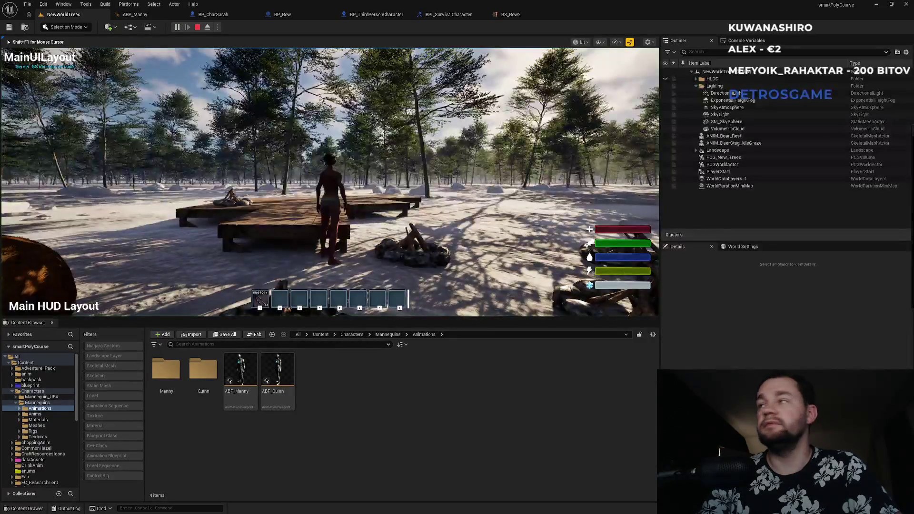
{"action": "key", "text": "super"}
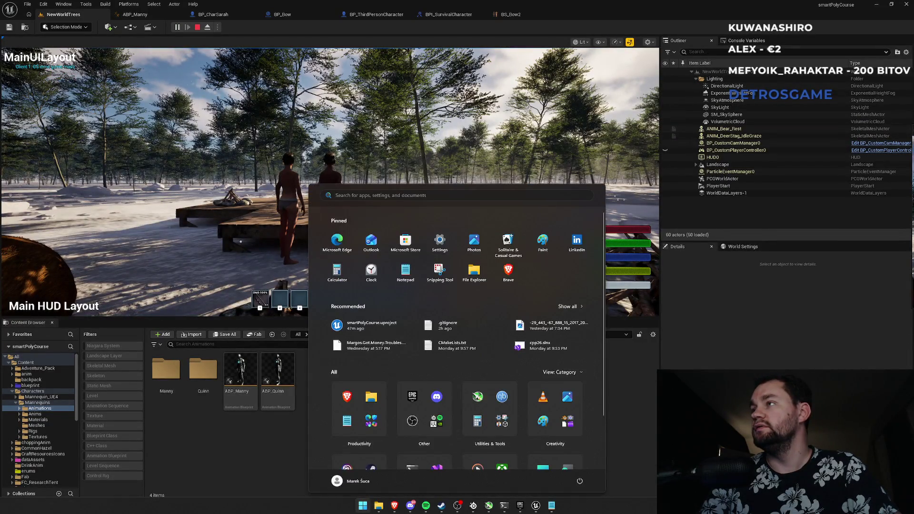
{"action": "key", "text": "super"}
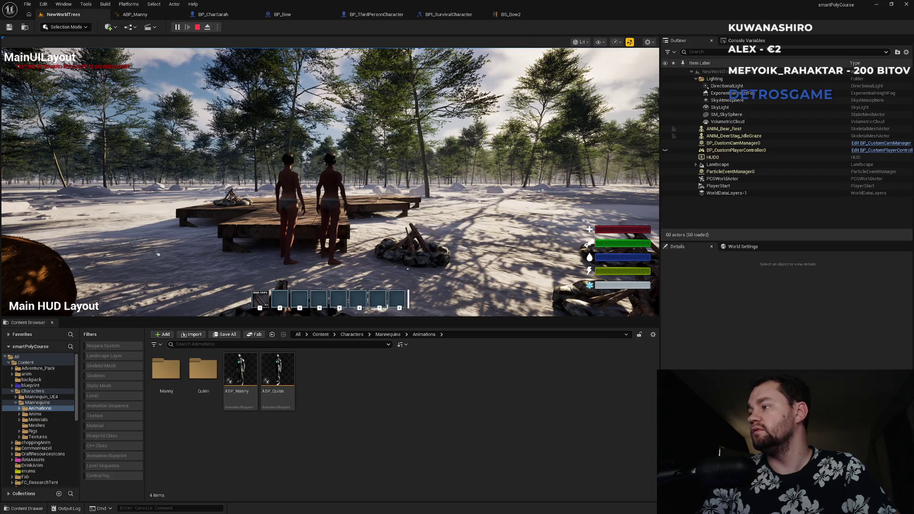
{"action": "key", "text": "super"}
{"action": "left_click", "coordinate": [524, 151]}
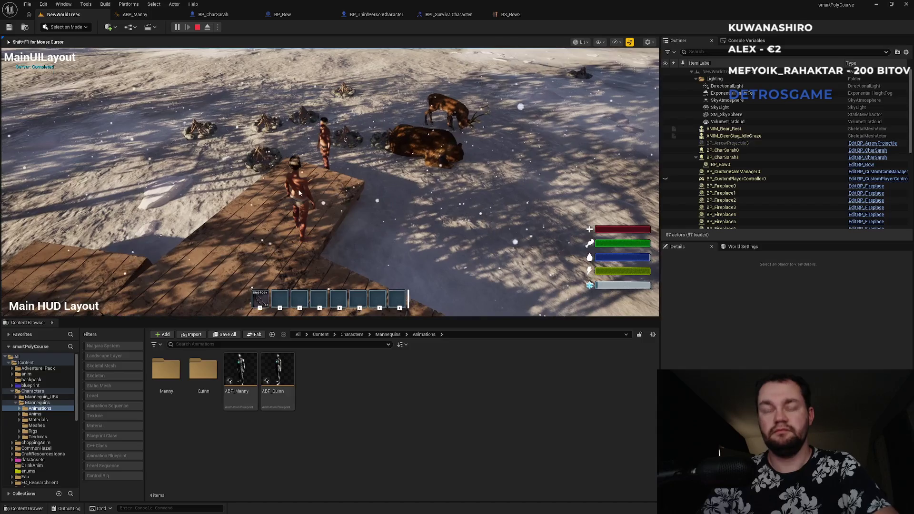
{"action": "key", "text": "i"}
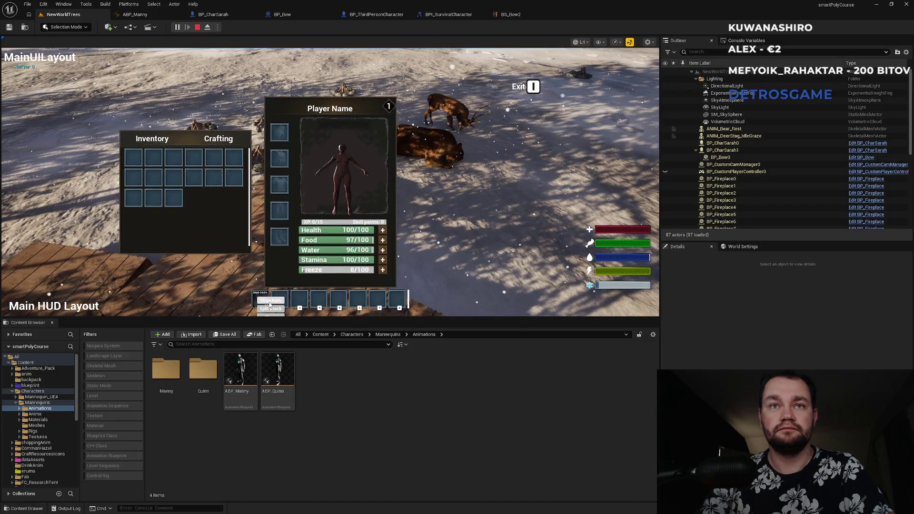
{"action": "key", "text": "i"}
{"action": "key", "text": "super"}
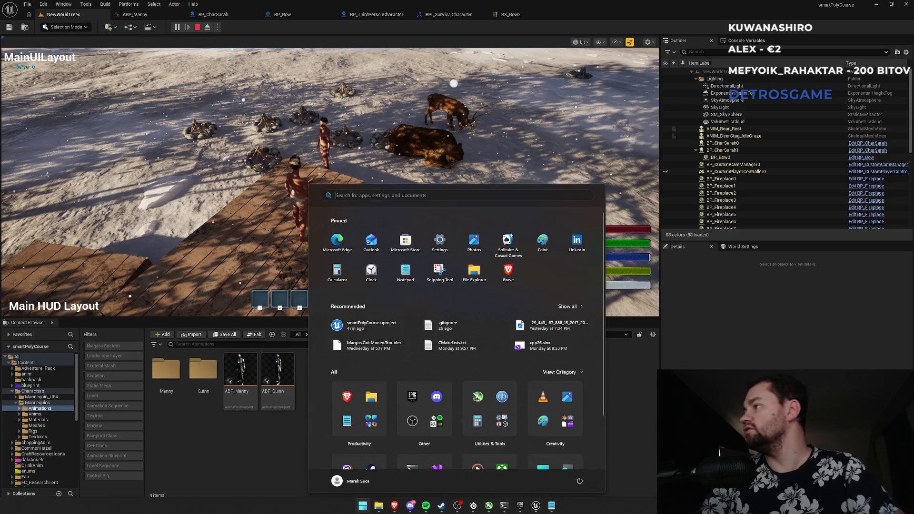
{"action": "key", "text": "super"}
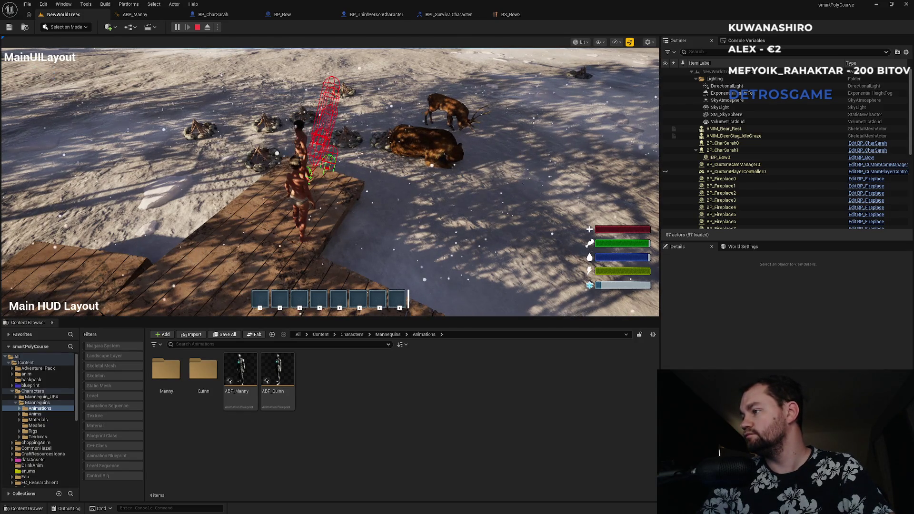
Step: Use the first hotbar item twice, toggle fullscreen, and stop the session
{"action": "key", "text": "1"}
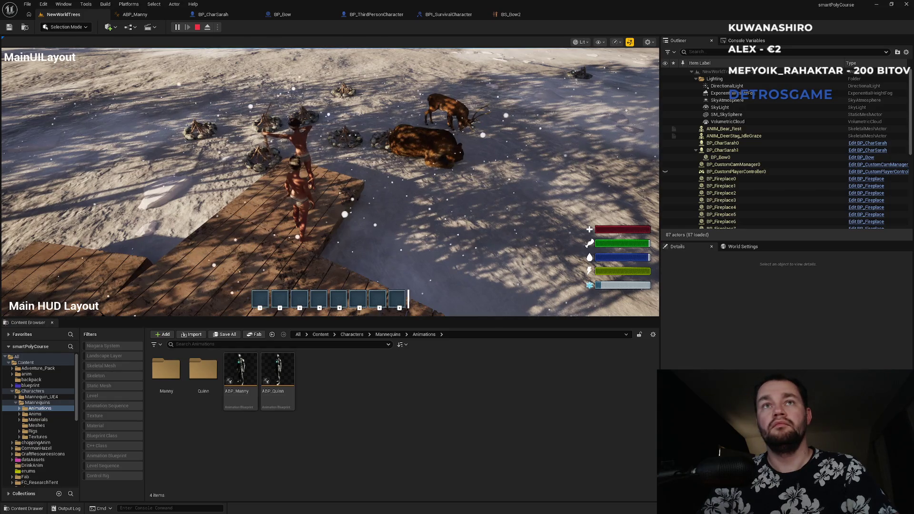
{"action": "key", "text": "1"}
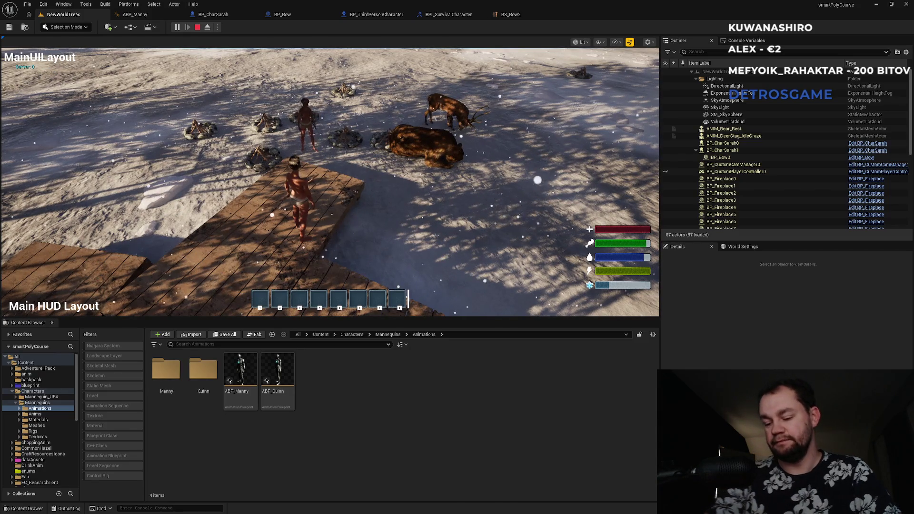
{"action": "key", "text": "F11"}
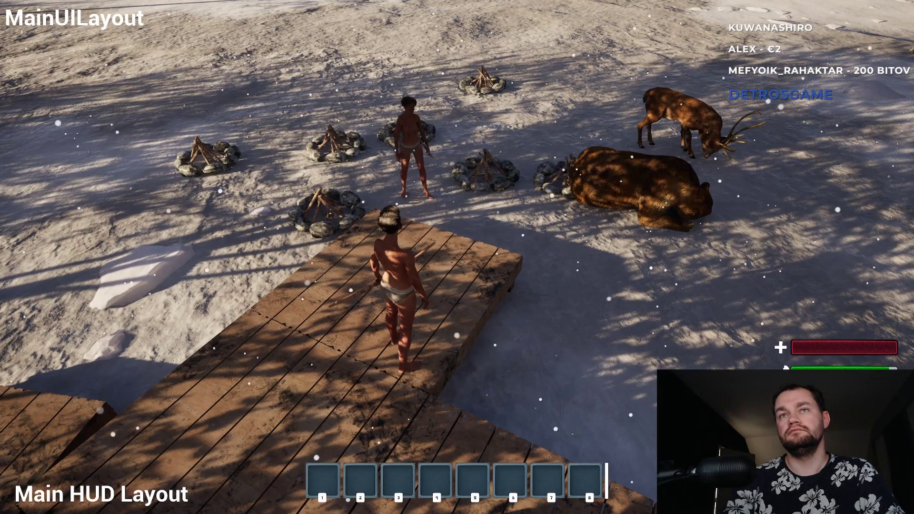
{"action": "key", "text": "Escape"}
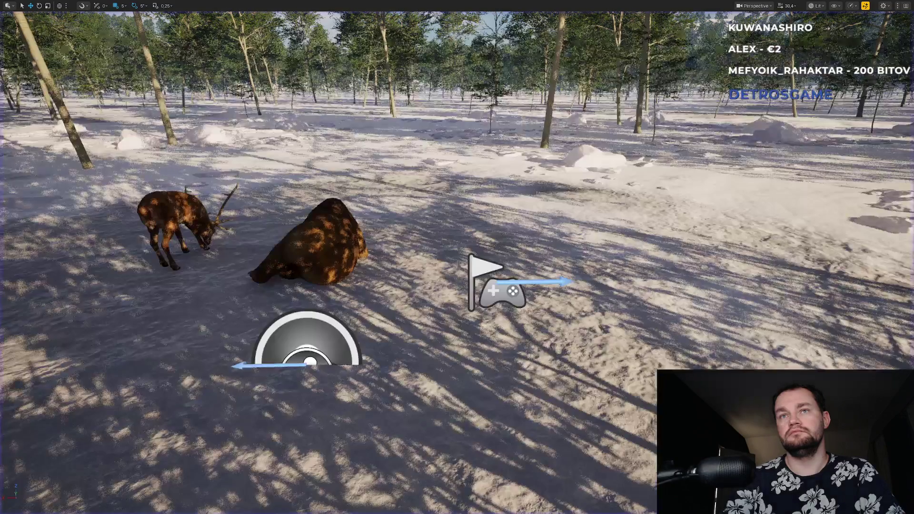
Step: Restore the editor layout and cycle through the open tabs, ending on ABP_Manny's event graph
{"action": "key", "text": "F11"}
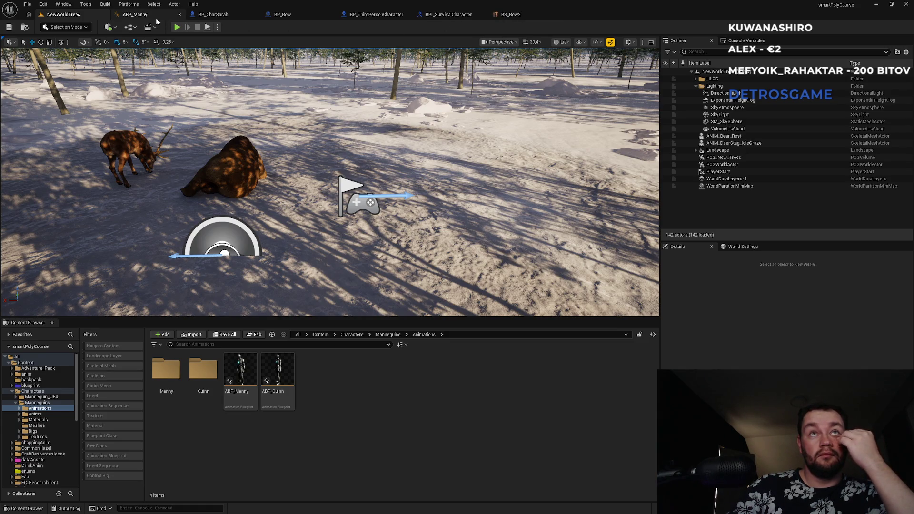
{"action": "left_click", "coordinate": [148, 15]}
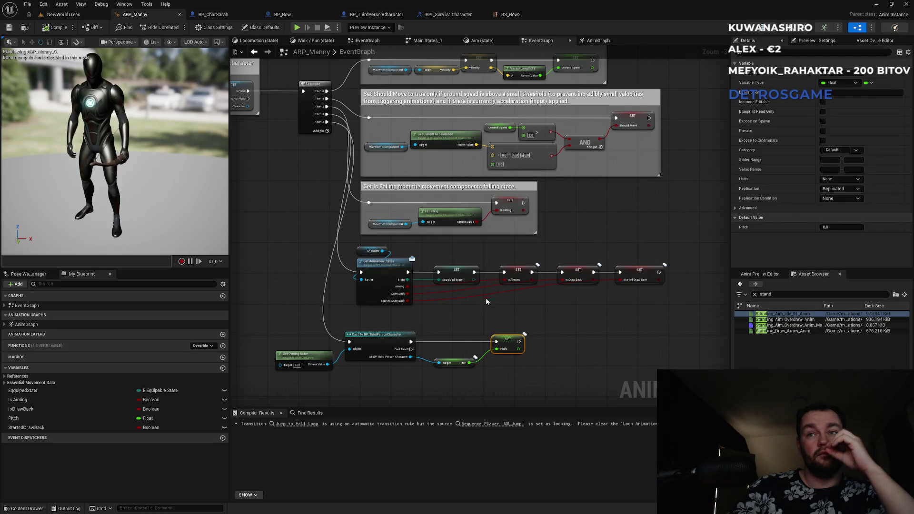
{"action": "left_click", "coordinate": [298, 14]}
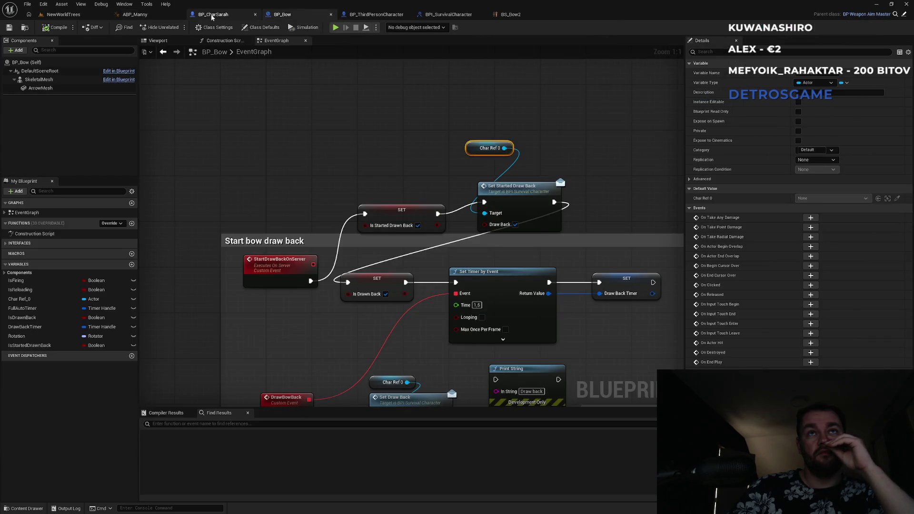
{"action": "left_click", "coordinate": [213, 15]}
{"action": "left_click", "coordinate": [135, 14]}
{"action": "left_click", "coordinate": [78, 15]}
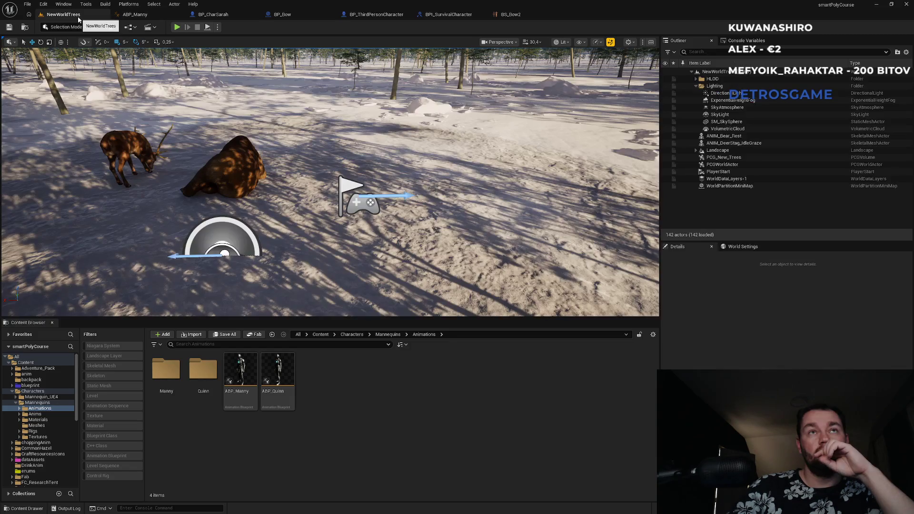
{"action": "left_click", "coordinate": [509, 17]}
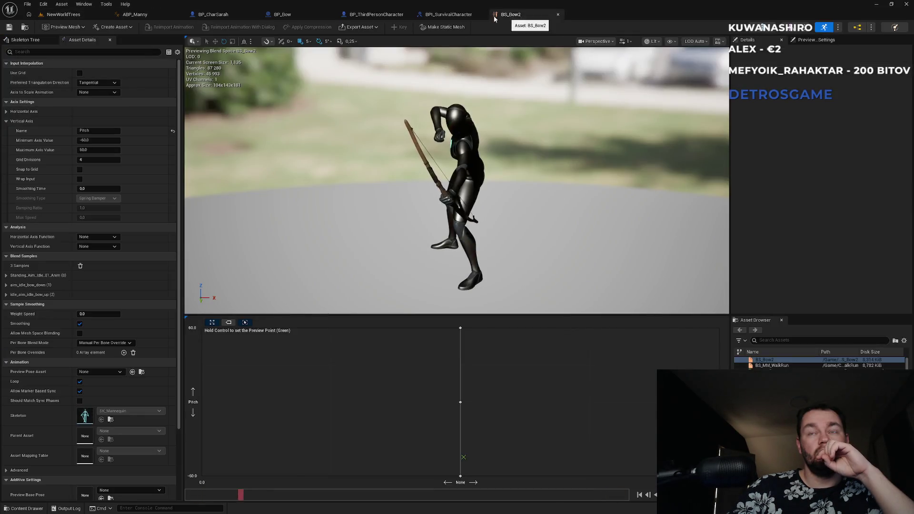
{"action": "left_click", "coordinate": [448, 14]}
{"action": "left_click", "coordinate": [286, 15]}
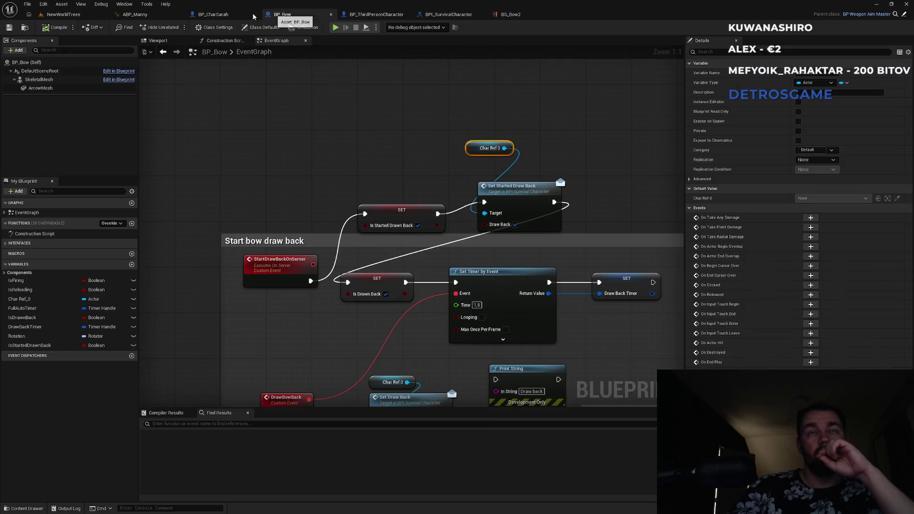
{"action": "left_click", "coordinate": [224, 15]}
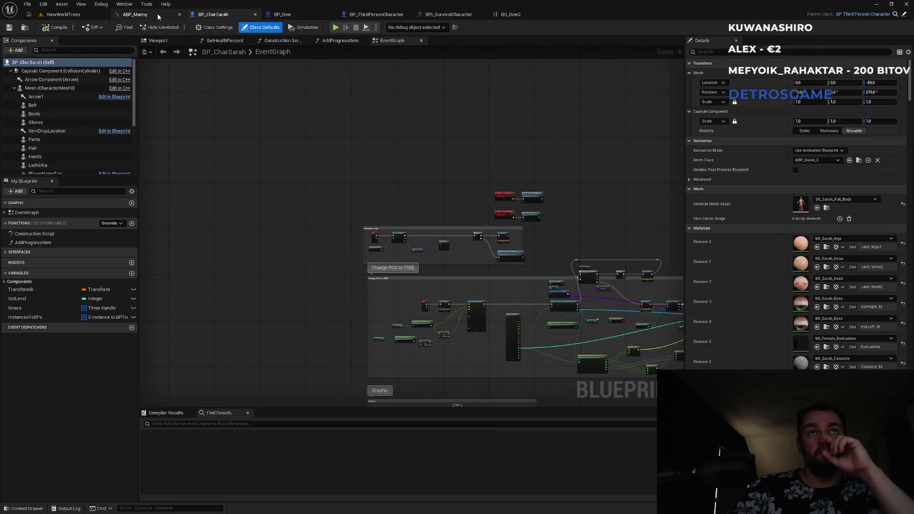
{"action": "left_click", "coordinate": [135, 15]}
{"action": "scroll", "coordinate": [495, 352], "scroll_direction": "up", "scroll_amount": 2}
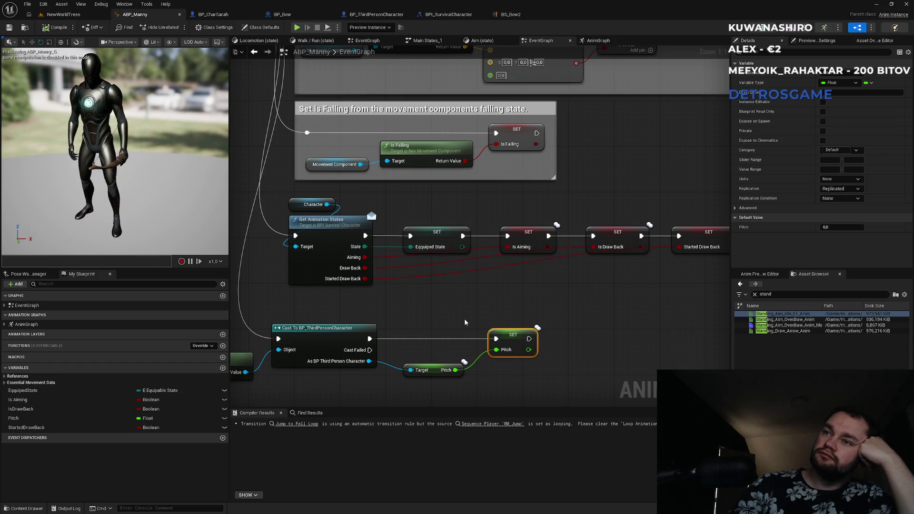
Step: Inspect the Is Aiming setter and centre the graph on the Cast and Pitch nodes
{"action": "left_click", "coordinate": [538, 236]}
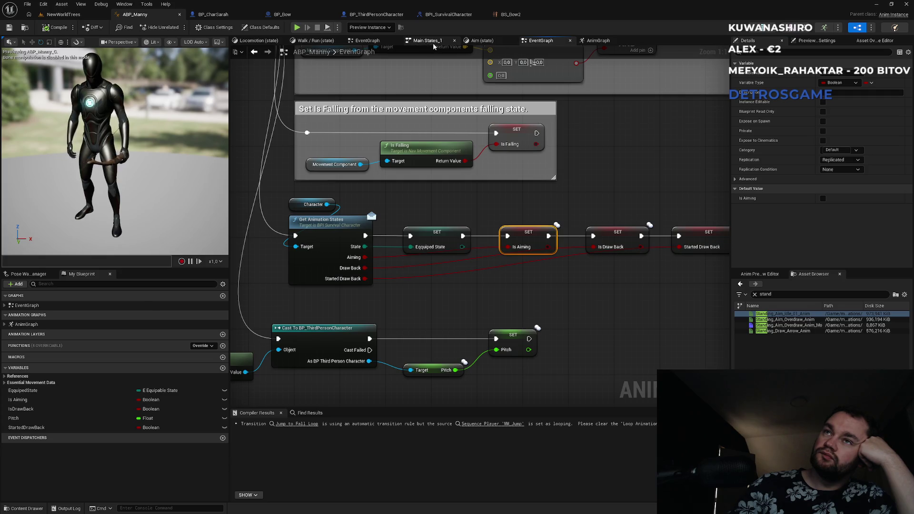
{"action": "left_click", "coordinate": [383, 45]}
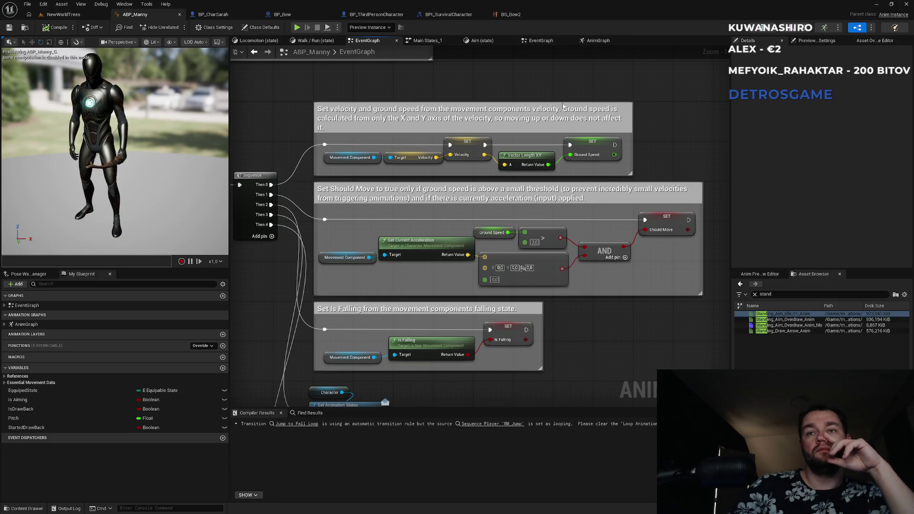
{"action": "left_click_drag", "start_coordinate": [452, 244], "coordinate": [535, 63]}
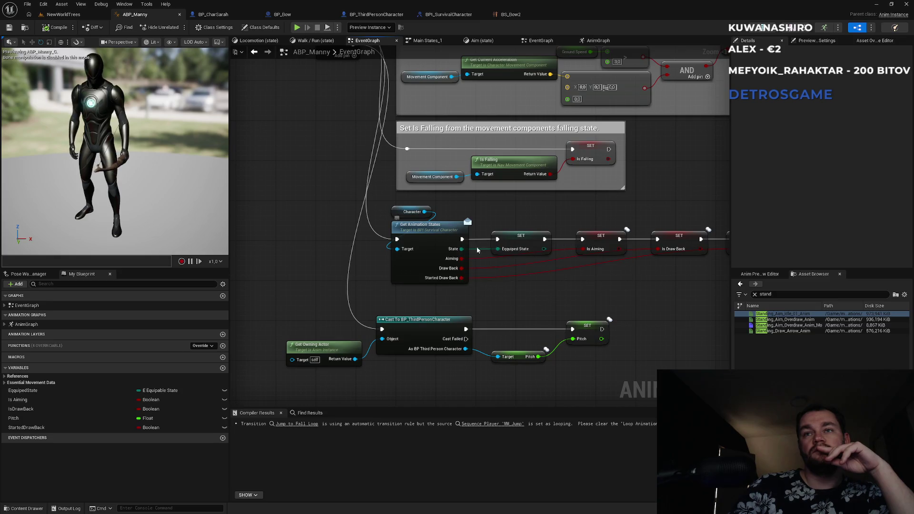
{"action": "left_click_drag", "start_coordinate": [478, 249], "coordinate": [461, 95]}
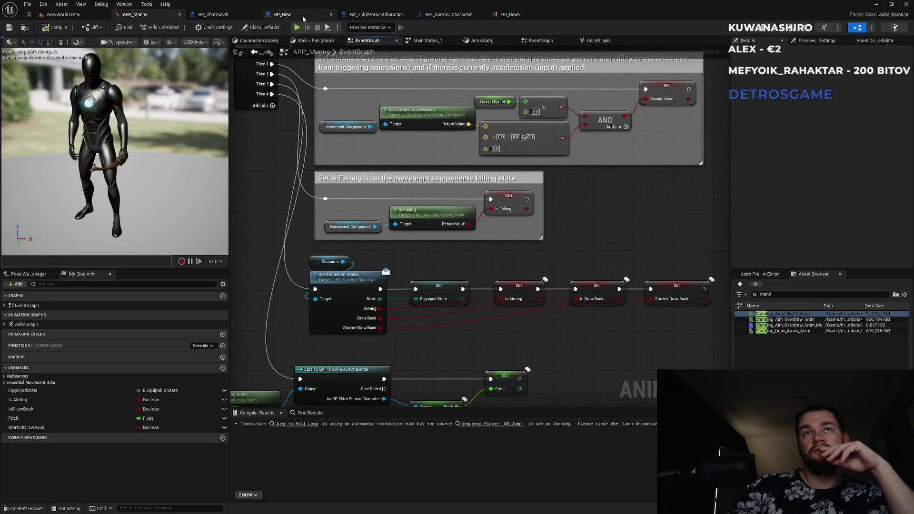
{"action": "left_click", "coordinate": [282, 14]}
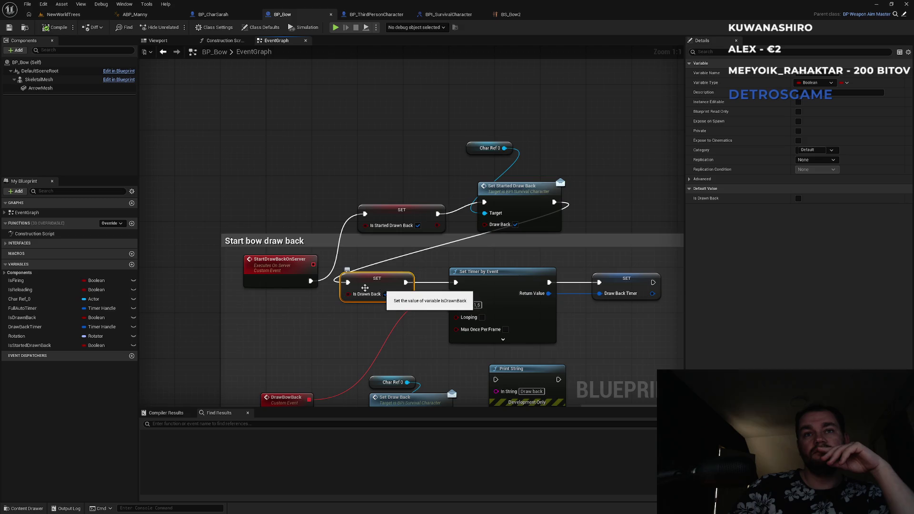
Step: Wire BP_Bow's Set Draw Back node into the Print String node
{"action": "left_click", "coordinate": [285, 276]}
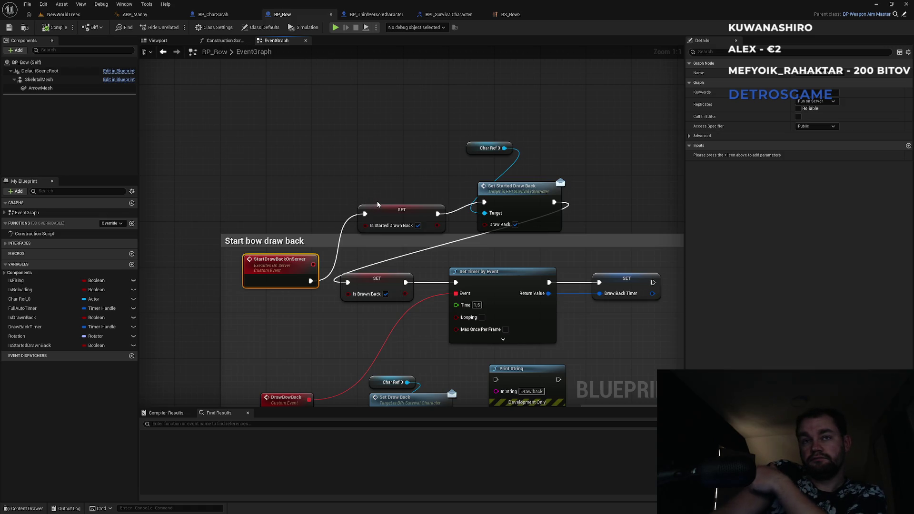
{"action": "left_click_drag", "start_coordinate": [374, 207], "coordinate": [338, 139]}
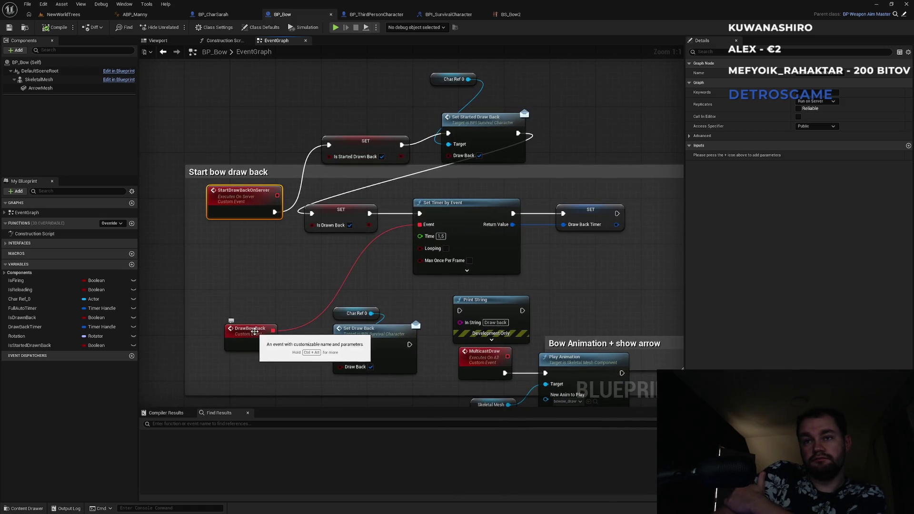
{"action": "scroll", "coordinate": [251, 336], "scroll_direction": "down", "scroll_amount": 2}
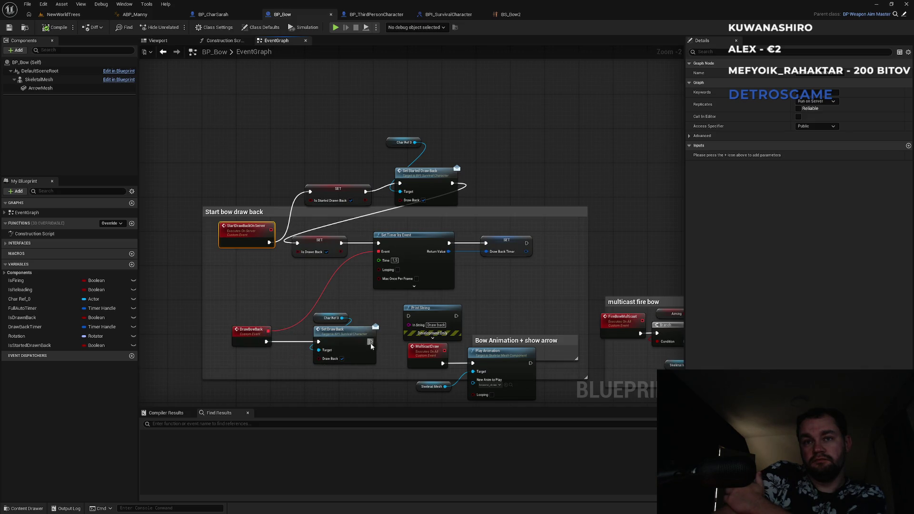
{"action": "left_click_drag", "start_coordinate": [370, 341], "coordinate": [408, 315]}
Step: Pan through the firing checks, multicast fire, FireBowOnServer and GetRotationOnClient nodes, then open BP_CharSarah
{"action": "left_click_drag", "start_coordinate": [476, 319], "coordinate": [462, 248]}
{"action": "left_click_drag", "start_coordinate": [466, 358], "coordinate": [353, 341]}
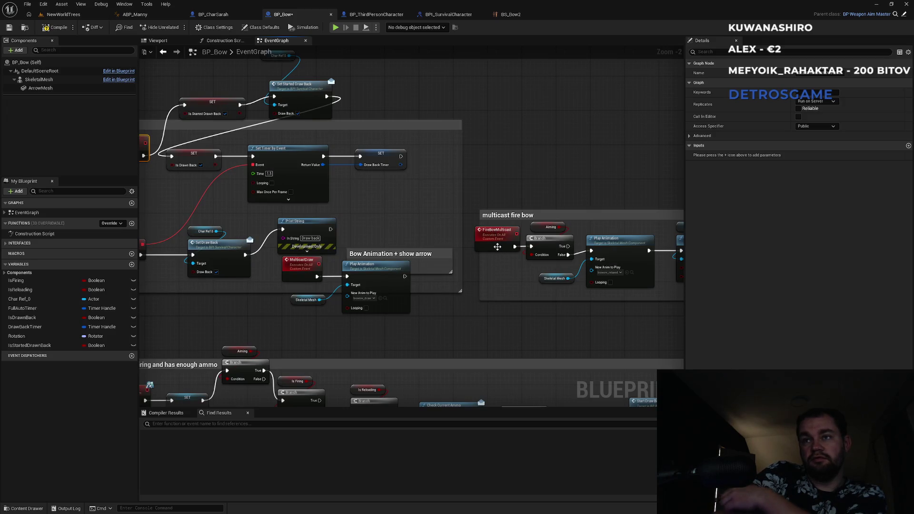
{"action": "mouse_move", "coordinate": [535, 330]}
{"action": "left_mouse_down"}
{"action": "mouse_move", "coordinate": [382, 333]}
{"action": "mouse_move", "coordinate": [537, 181]}
{"action": "mouse_move", "coordinate": [256, 191]}
{"action": "left_mouse_up"}
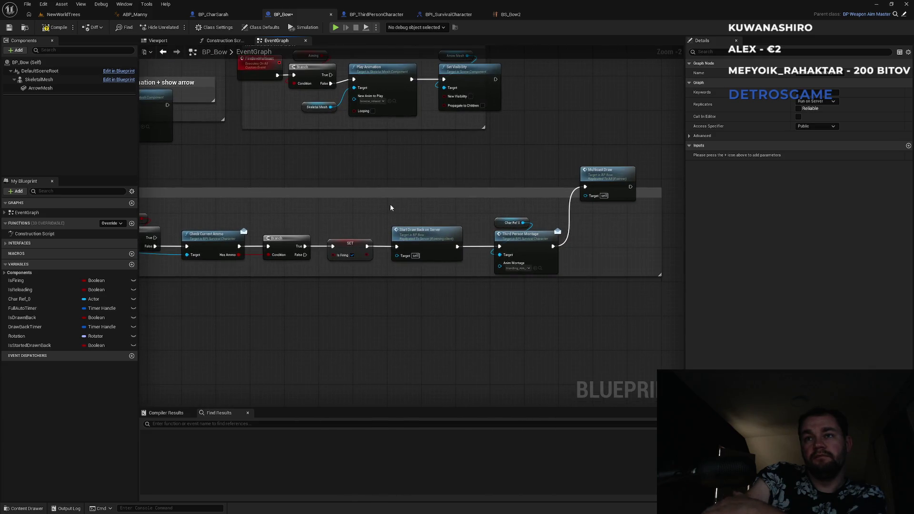
{"action": "mouse_move", "coordinate": [378, 211]}
{"action": "left_mouse_down"}
{"action": "mouse_move", "coordinate": [498, 201]}
{"action": "mouse_move", "coordinate": [529, 292]}
{"action": "left_mouse_up"}
{"action": "scroll", "coordinate": [529, 292], "scroll_direction": "down", "scroll_amount": 5}
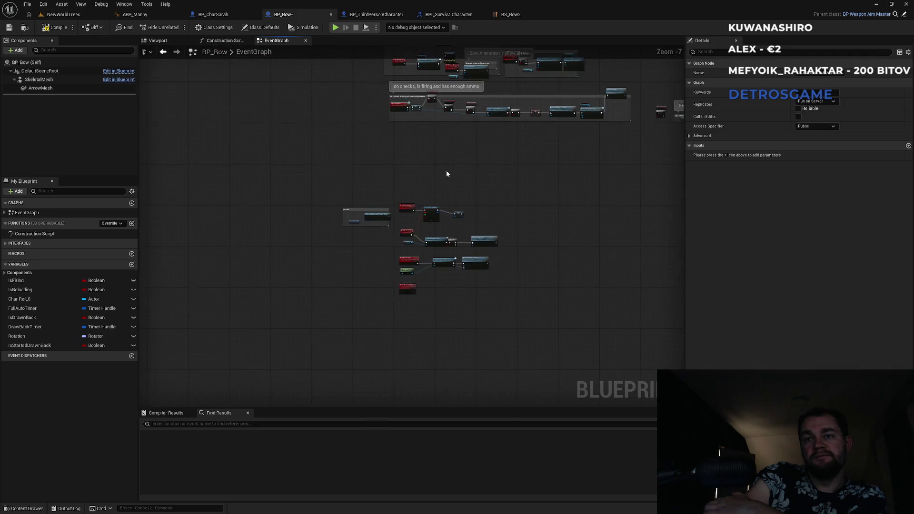
{"action": "scroll", "coordinate": [410, 267], "scroll_direction": "up", "scroll_amount": 5}
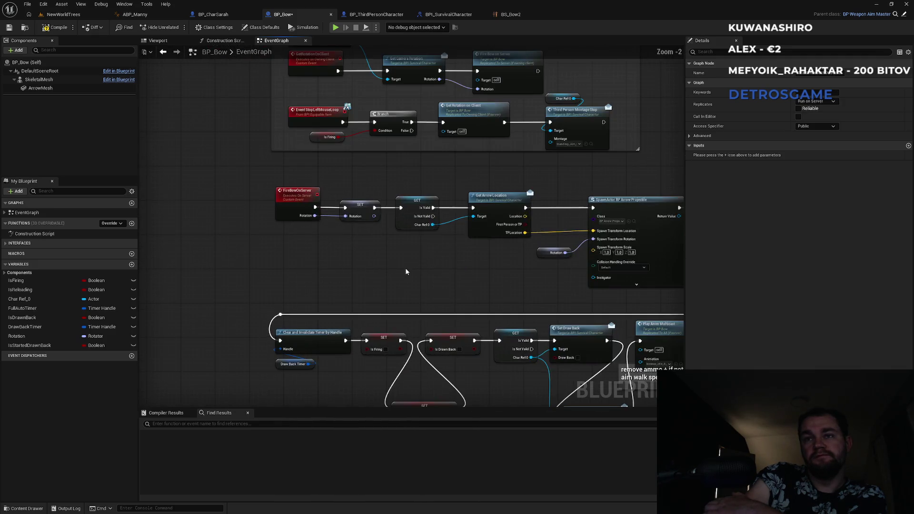
{"action": "mouse_move", "coordinate": [459, 296]}
{"action": "left_mouse_down"}
{"action": "mouse_move", "coordinate": [261, 150]}
{"action": "mouse_move", "coordinate": [308, 243]}
{"action": "left_mouse_up"}
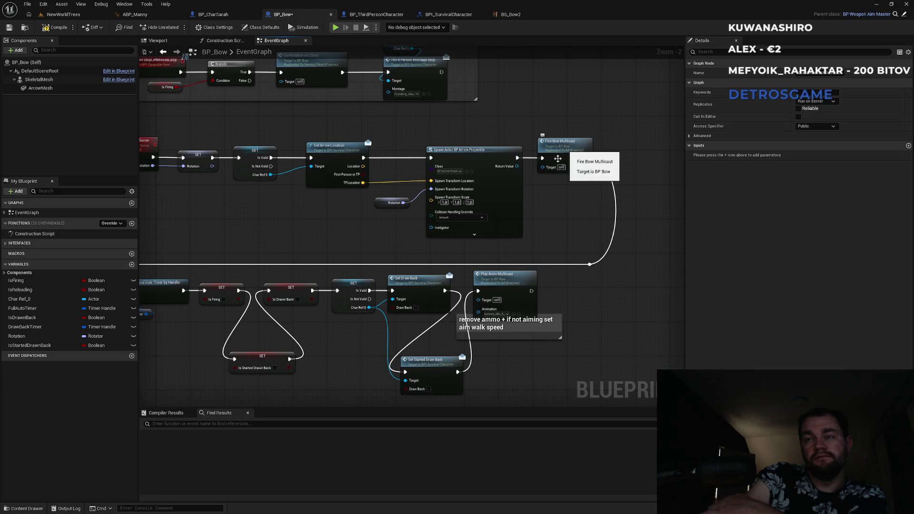
{"action": "mouse_move", "coordinate": [330, 244]}
{"action": "left_mouse_down"}
{"action": "mouse_move", "coordinate": [477, 227]}
{"action": "mouse_move", "coordinate": [437, 226]}
{"action": "left_mouse_up"}
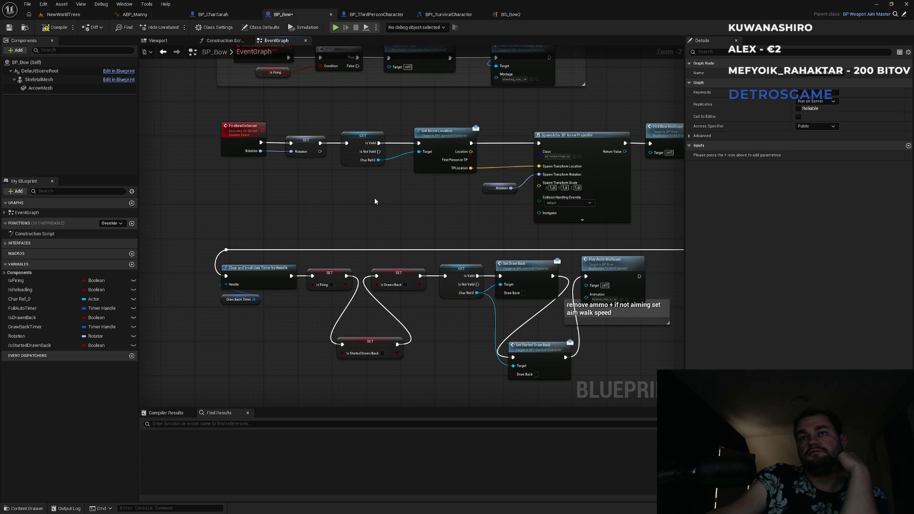
{"action": "mouse_move", "coordinate": [375, 201]}
{"action": "left_mouse_down"}
{"action": "mouse_move", "coordinate": [314, 230]}
{"action": "mouse_move", "coordinate": [392, 284]}
{"action": "left_mouse_up"}
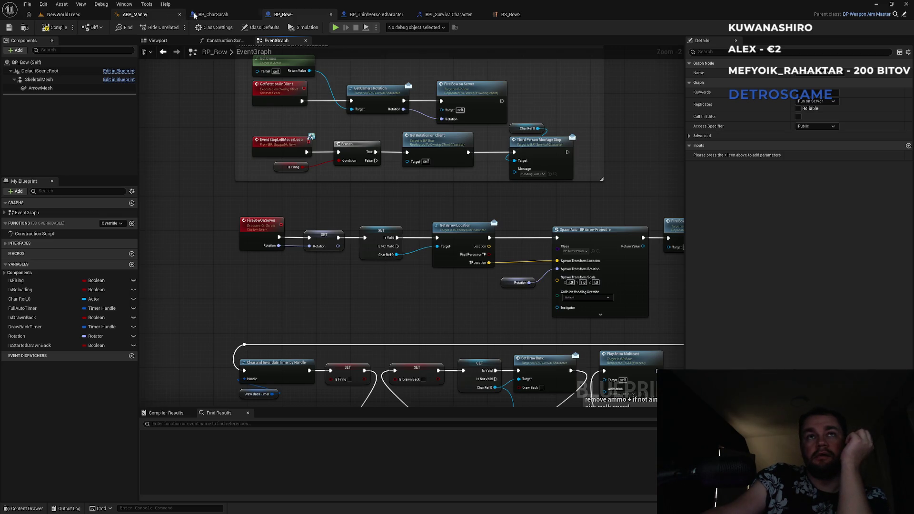
{"action": "left_click", "coordinate": [224, 19]}
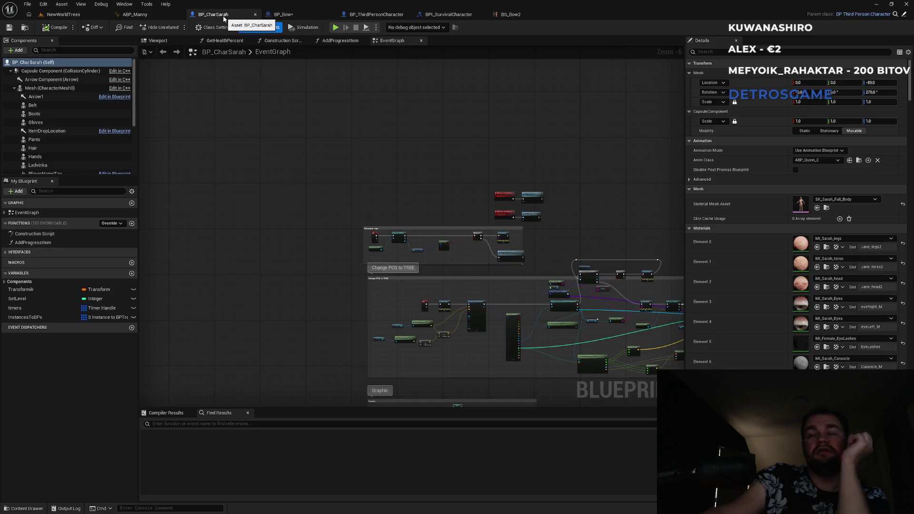
Step: In BP_ThirdPersonCharacter, add a custom event named PitchOnServer
{"action": "left_click", "coordinate": [347, 16]}
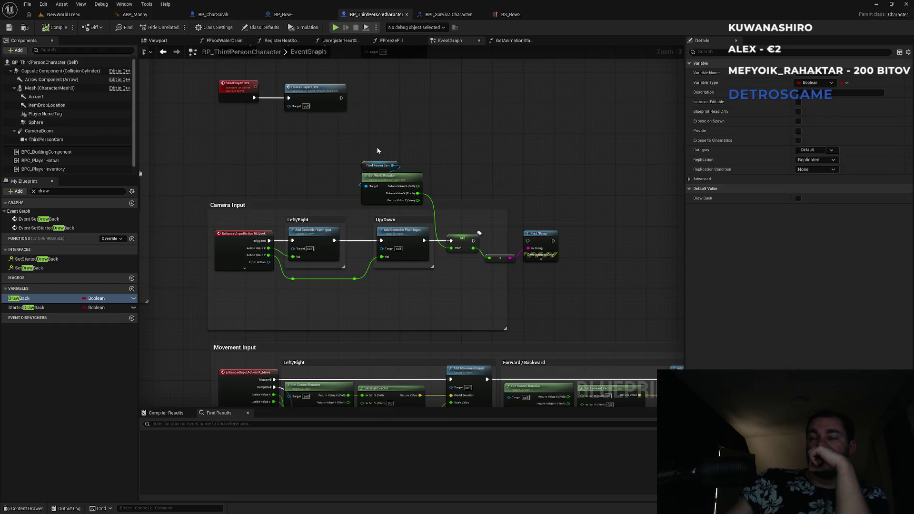
{"action": "scroll", "coordinate": [466, 246], "scroll_direction": "up", "scroll_amount": 3}
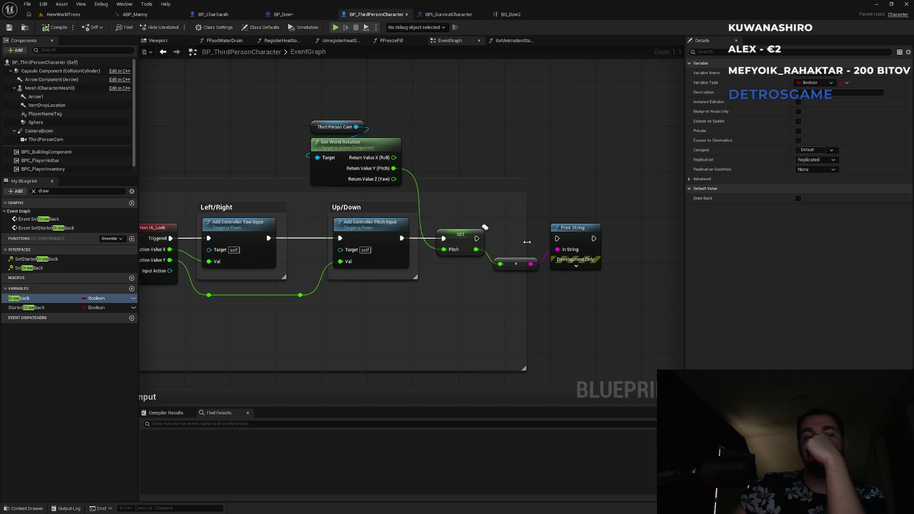
{"action": "left_click_drag", "start_coordinate": [271, 126], "coordinate": [308, 203]}
{"action": "scroll", "coordinate": [360, 181], "scroll_direction": "down", "scroll_amount": 1}
{"action": "mouse_move", "coordinate": [387, 151]}
{"action": "left_mouse_down"}
{"action": "mouse_move", "coordinate": [499, 227]}
{"action": "mouse_move", "coordinate": [477, 206]}
{"action": "left_mouse_up"}
{"action": "right_click", "coordinate": [528, 217]}
{"action": "type", "text": "set pitch"}
{"action": "key", "text": "Return"}
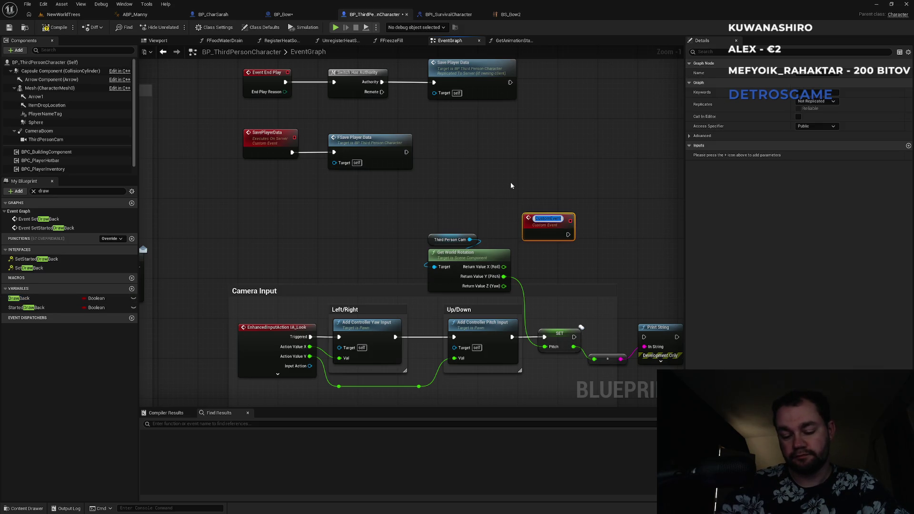
{"action": "type", "text": "PitchO"}
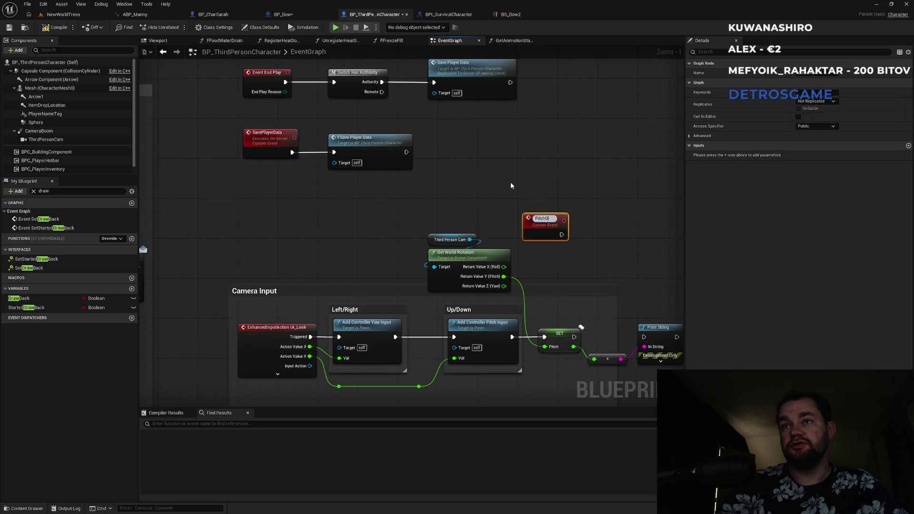
{"action": "type", "text": "nServer"}
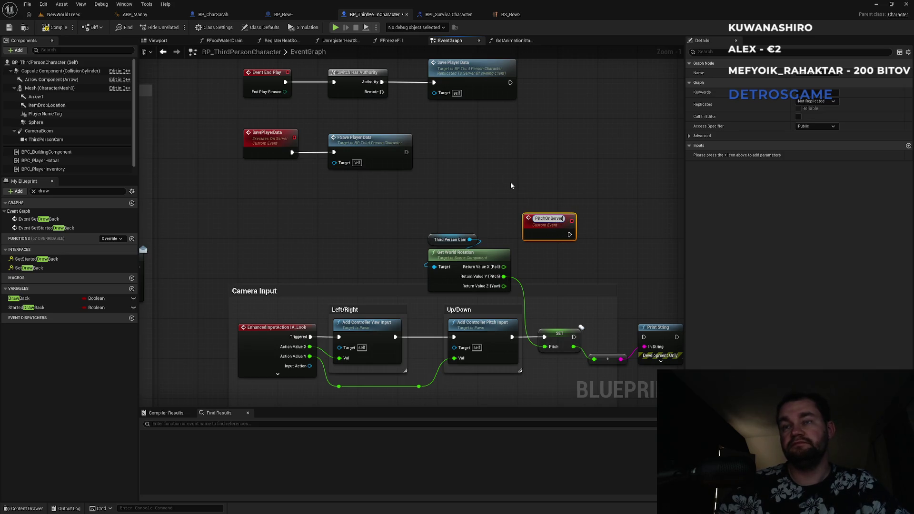
{"action": "key", "text": "Return"}
Step: Wire a SET Pitch node fed by PitchOnServer's Pitch input and make the event Run on Server
{"action": "left_click", "coordinate": [613, 236]}
{"action": "key", "text": "ctrl+v"}
{"action": "mouse_move", "coordinate": [564, 233]}
{"action": "left_mouse_down"}
{"action": "mouse_move", "coordinate": [614, 241]}
{"action": "mouse_move", "coordinate": [555, 239]}
{"action": "mouse_move", "coordinate": [560, 233]}
{"action": "left_mouse_up"}
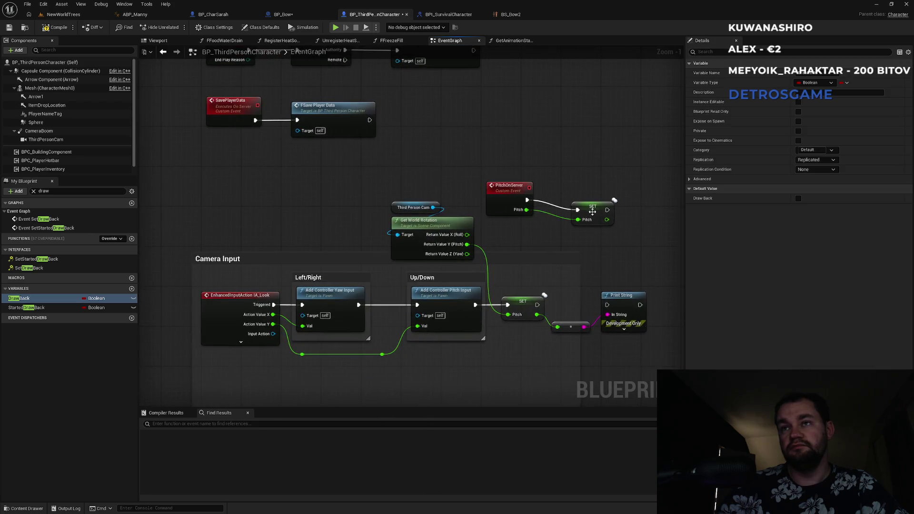
{"action": "left_click", "coordinate": [576, 198]}
{"action": "left_click", "coordinate": [564, 175]}
{"action": "scroll", "coordinate": [532, 273], "scroll_direction": "up", "scroll_amount": 1}
{"action": "left_click_drag", "start_coordinate": [462, 308], "coordinate": [504, 308]}
{"action": "left_click", "coordinate": [505, 176]}
{"action": "left_click", "coordinate": [818, 101]}
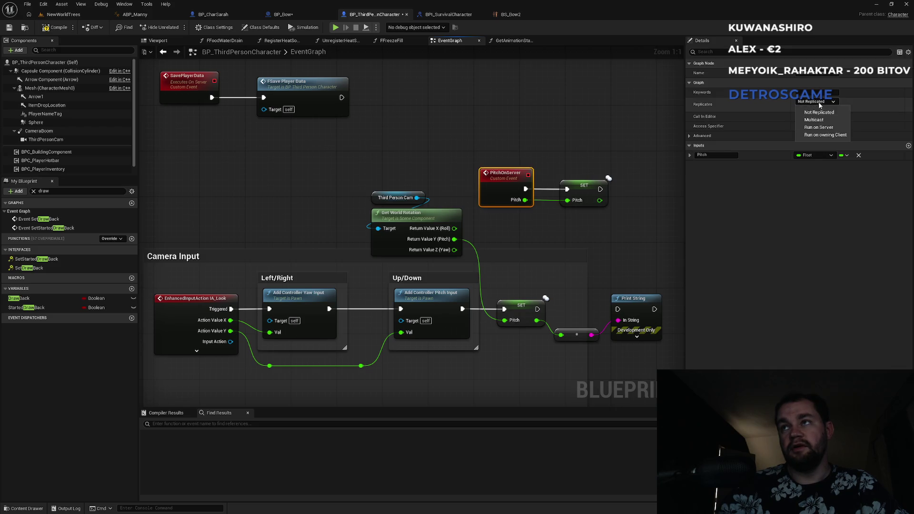
{"action": "left_click", "coordinate": [818, 112]}
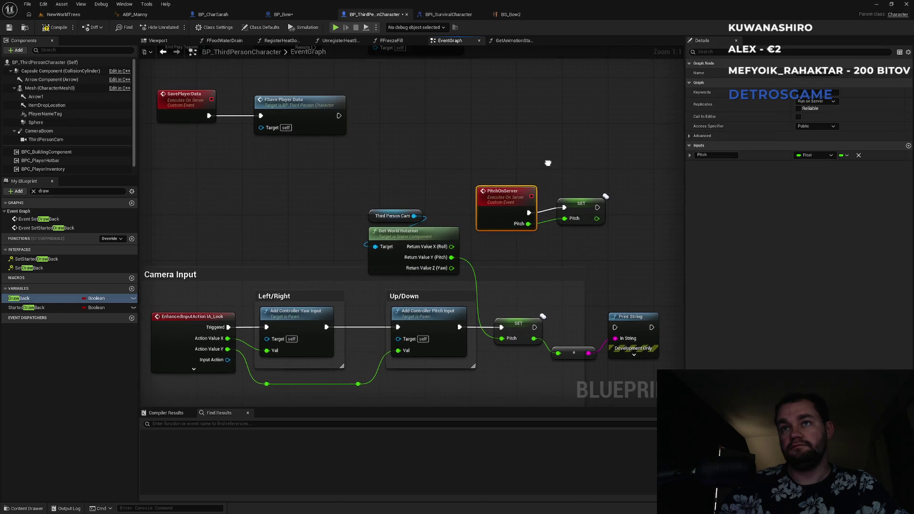
Step: Add a second custom event node from the 'set pitch' search
{"action": "right_click", "coordinate": [467, 148]}
{"action": "type", "text": "set pitch"}
{"action": "key", "text": "Return"}
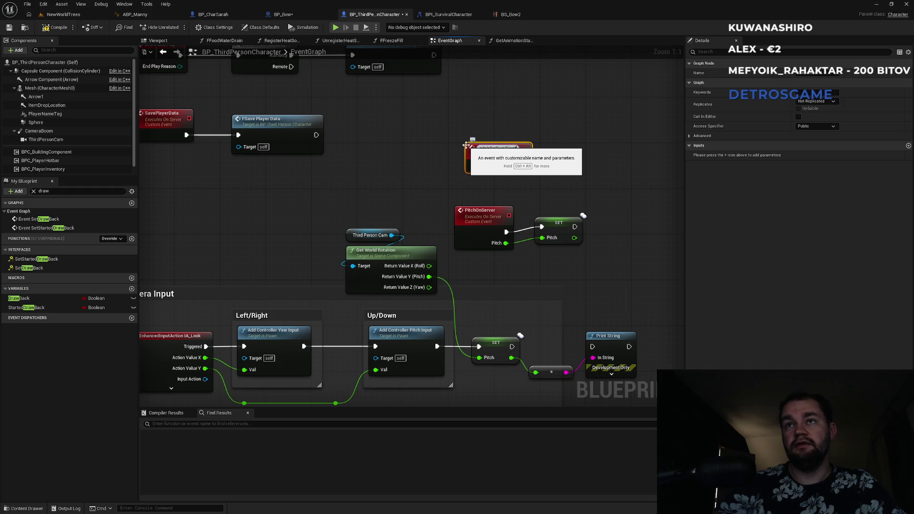
Step: Name the event pitchOnOwnClient and wire a pasted SET Pitch node after it
{"action": "key", "text": "Return"}
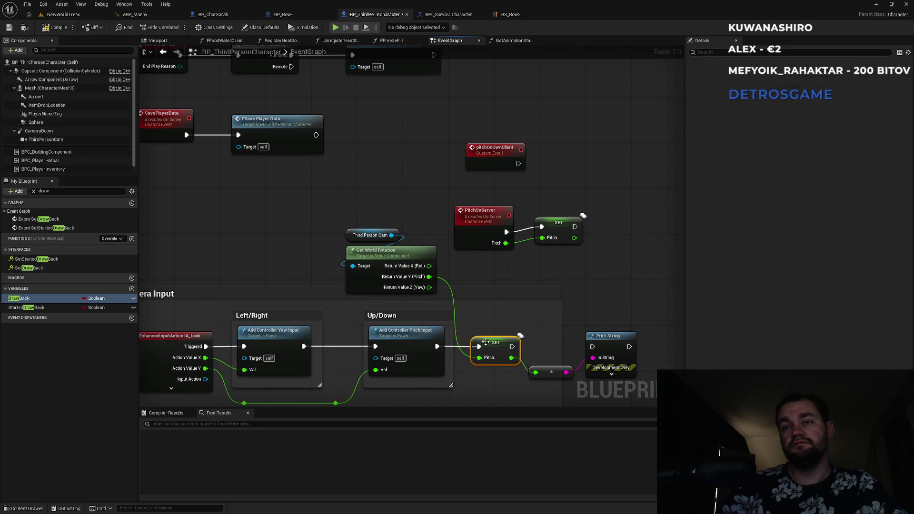
{"action": "left_click", "coordinate": [565, 157]}
{"action": "key", "text": "ctrl+v"}
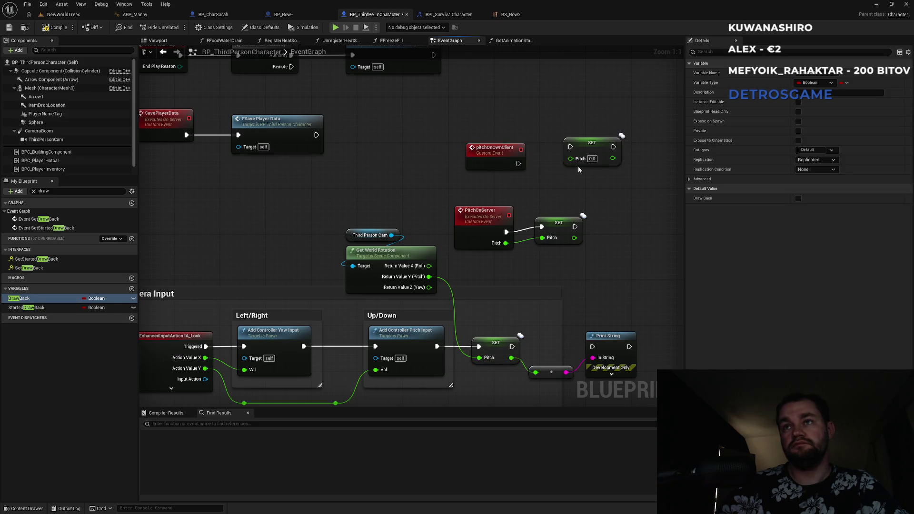
{"action": "left_click_drag", "start_coordinate": [570, 146], "coordinate": [493, 172]}
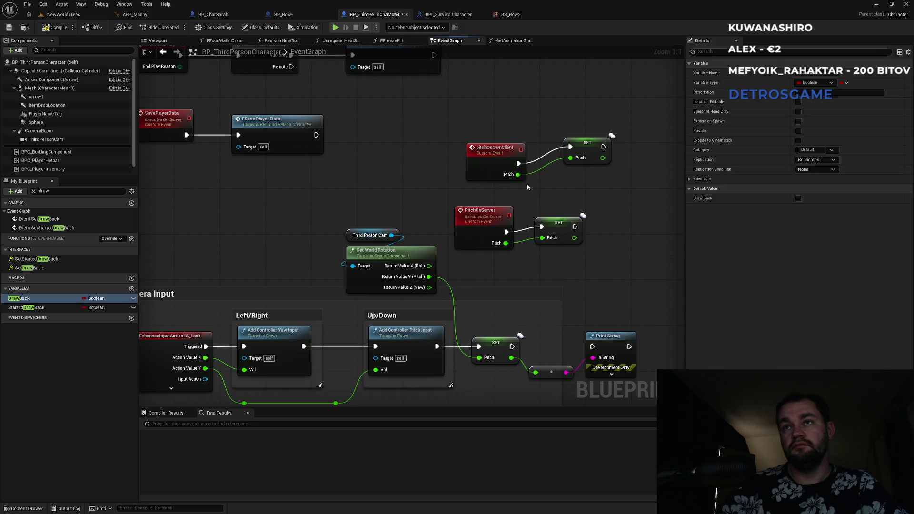
{"action": "left_click", "coordinate": [561, 225]}
{"action": "left_click", "coordinate": [816, 189]}
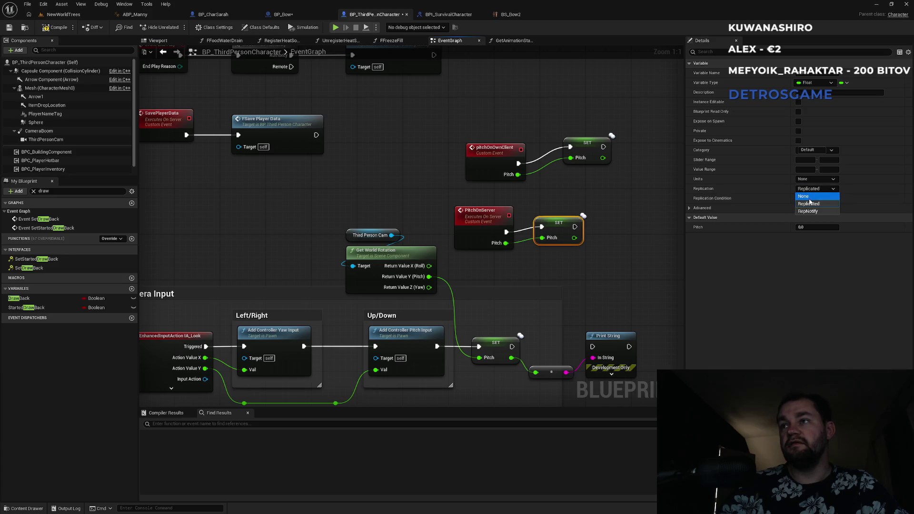
{"action": "left_click", "coordinate": [662, 218]}
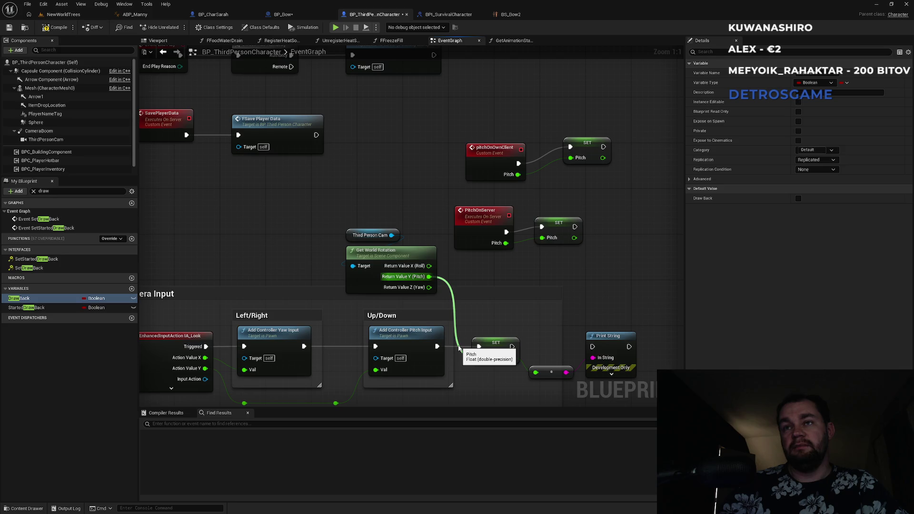
Step: Try deleting the upper SET Pitch node, then restore the graph with undo
{"action": "left_click", "coordinate": [588, 157]}
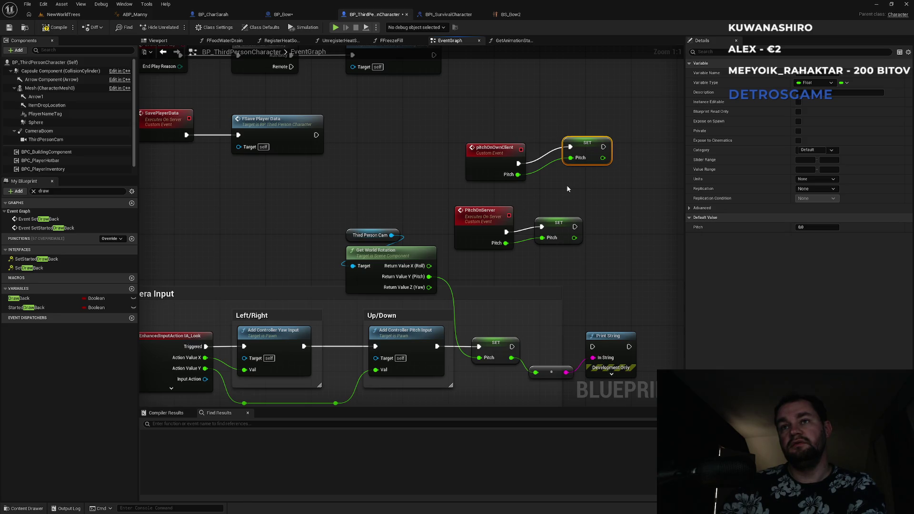
{"action": "left_click_drag", "start_coordinate": [566, 189], "coordinate": [475, 200]}
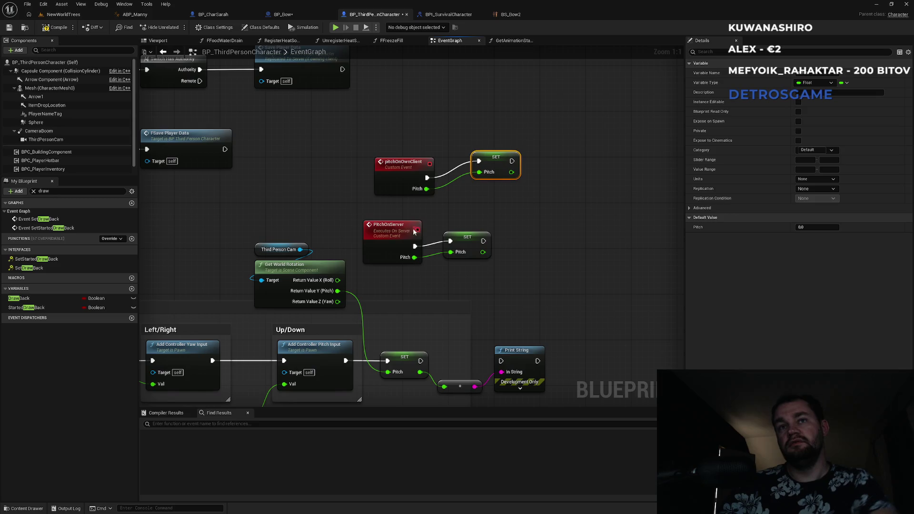
{"action": "left_click_drag", "start_coordinate": [512, 161], "coordinate": [550, 177]}
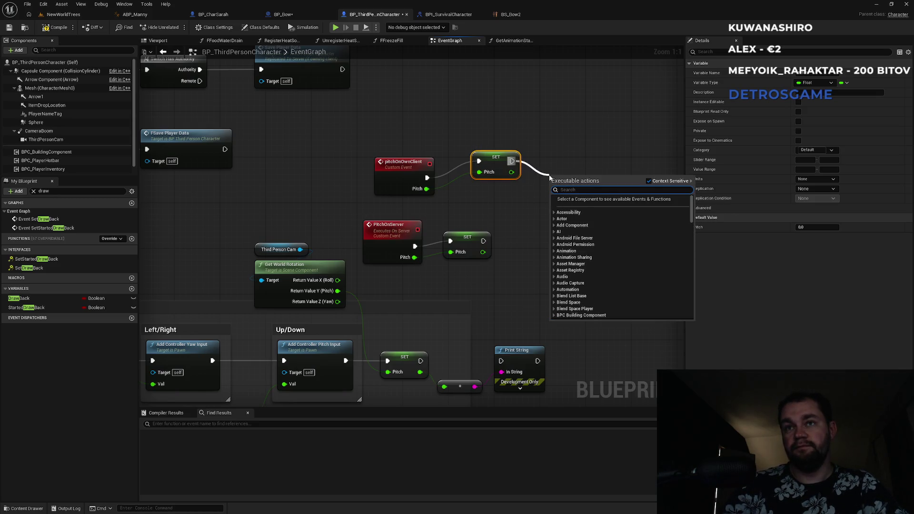
{"action": "key", "text": "Escape"}
{"action": "left_click_drag", "start_coordinate": [564, 145], "coordinate": [501, 187]}
{"action": "key", "text": "Delete"}
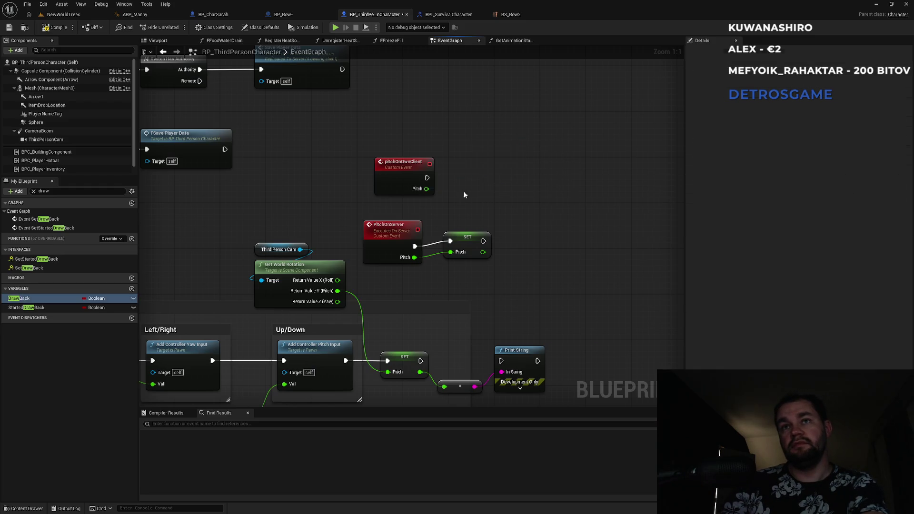
{"action": "mouse_move", "coordinate": [427, 179]}
{"action": "left_mouse_down"}
{"action": "mouse_move", "coordinate": [472, 188]}
{"action": "mouse_move", "coordinate": [460, 180]}
{"action": "left_mouse_up"}
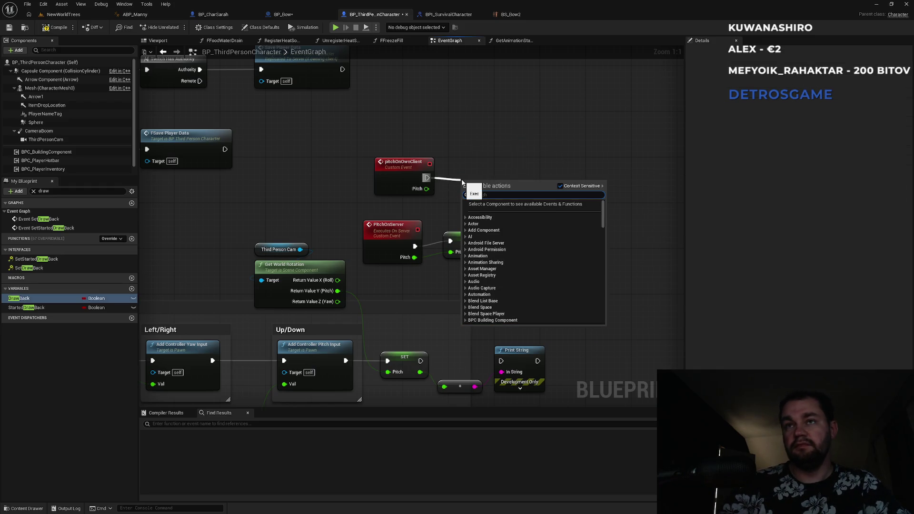
{"action": "key", "text": "Escape"}
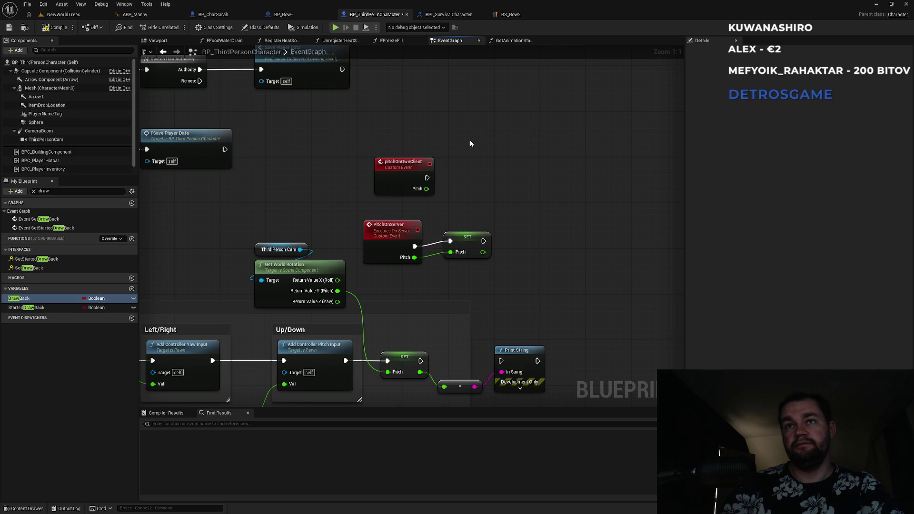
{"action": "key", "text": "ctrl+z"}
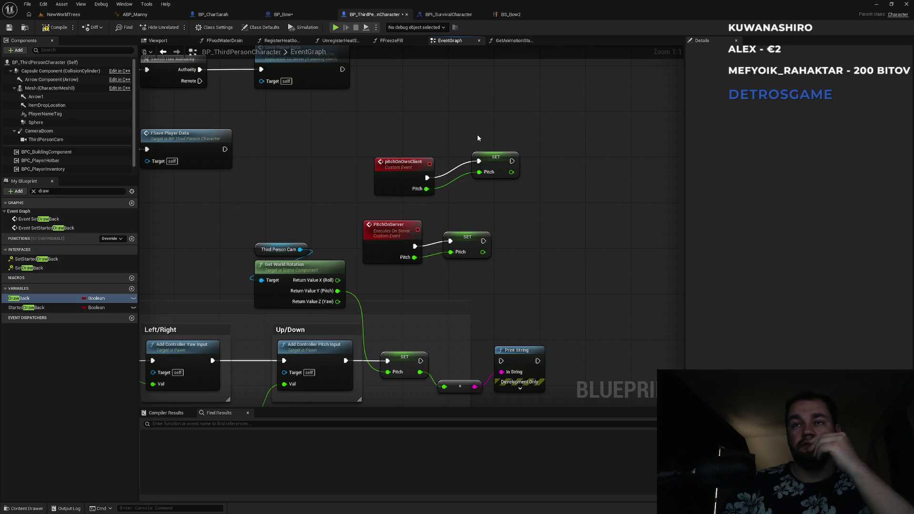
{"action": "left_click", "coordinate": [395, 225]}
{"action": "key", "text": "ctrl+z"}
Step: Add a Pitch on Server call after SET, fed by pitchOnOwnClient's Pitch value
{"action": "left_click_drag", "start_coordinate": [512, 161], "coordinate": [540, 166]}
{"action": "type", "text": "pitch"}
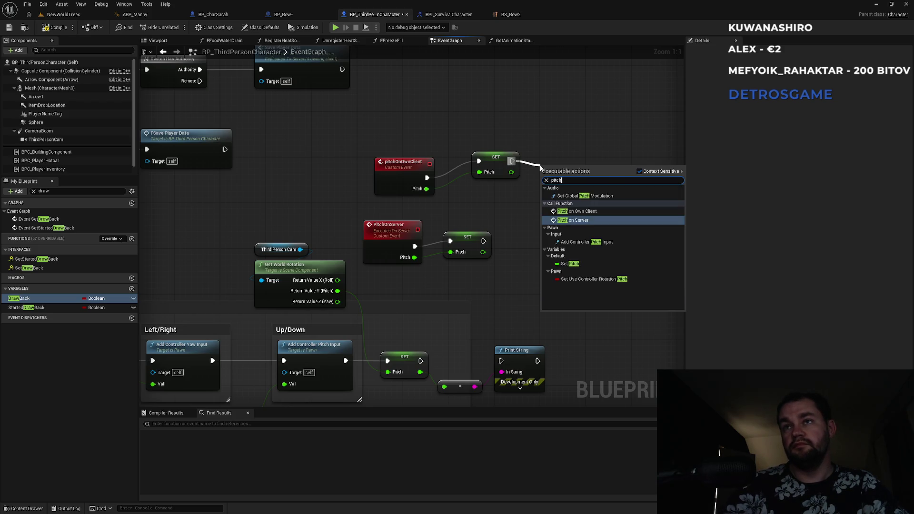
{"action": "key", "text": "Return"}
{"action": "left_click_drag", "start_coordinate": [541, 213], "coordinate": [427, 189]}
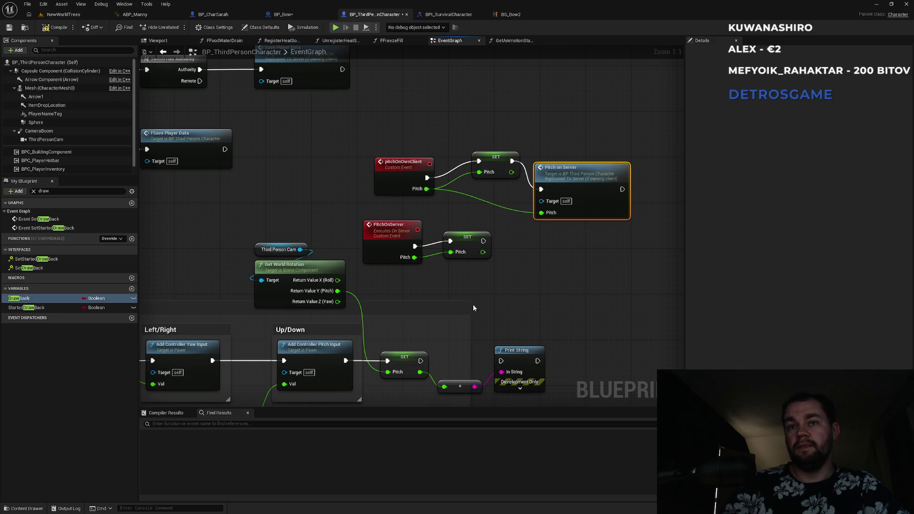
{"action": "left_click", "coordinate": [406, 364]}
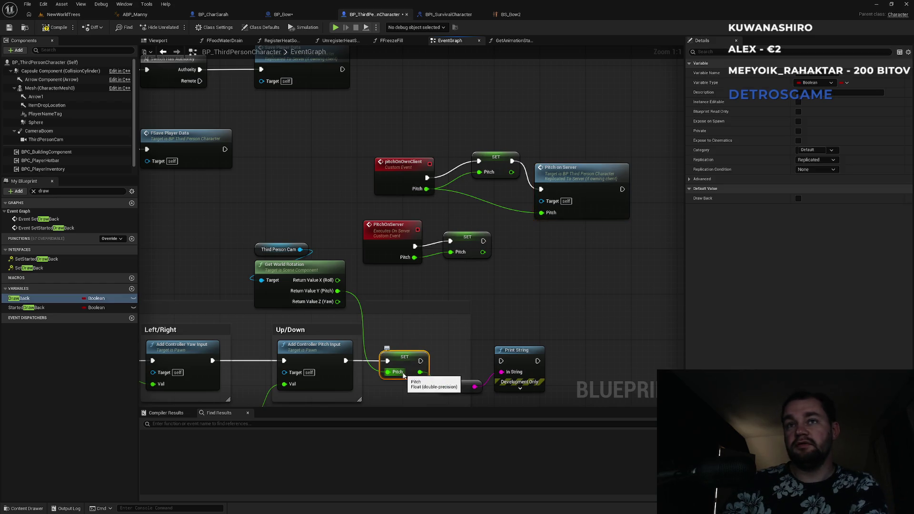
Step: Replace SET Pitch with a Pitch on Own Client node, then undo both changes to restore SET Pitch
{"action": "key", "text": "Delete"}
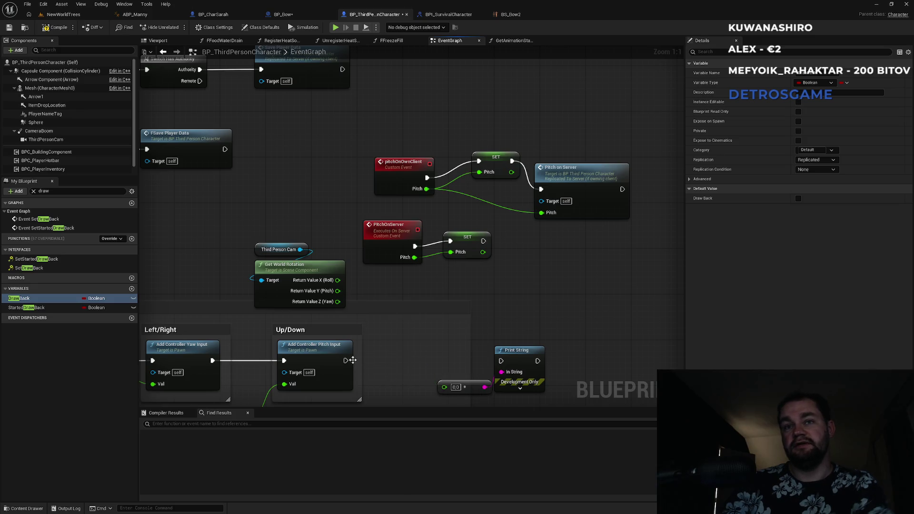
{"action": "left_click_drag", "start_coordinate": [345, 360], "coordinate": [376, 358]}
{"action": "type", "text": "pitch o"}
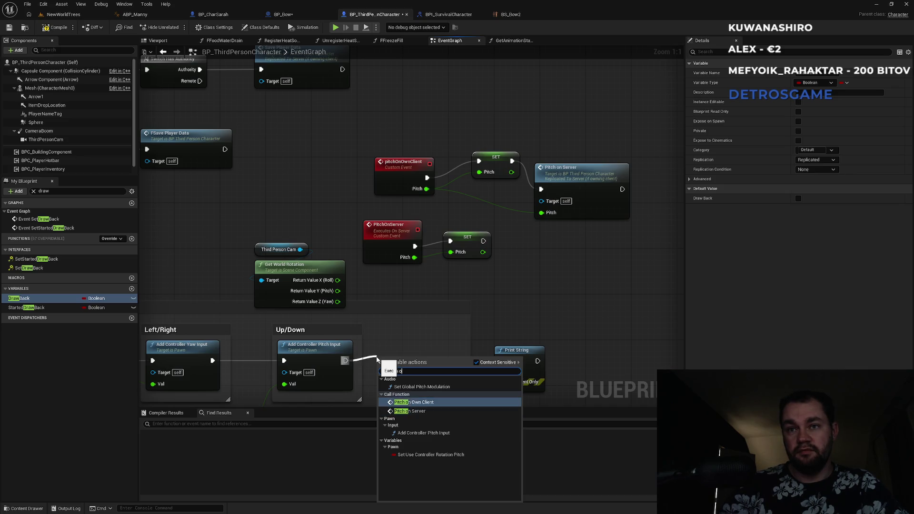
{"action": "left_click", "coordinate": [413, 402]}
{"action": "mouse_move", "coordinate": [391, 398]}
{"action": "left_mouse_down"}
{"action": "mouse_move", "coordinate": [357, 309]}
{"action": "mouse_move", "coordinate": [385, 301]}
{"action": "mouse_move", "coordinate": [367, 298]}
{"action": "left_mouse_up"}
{"action": "left_click", "coordinate": [389, 274]}
{"action": "left_click", "coordinate": [388, 274]}
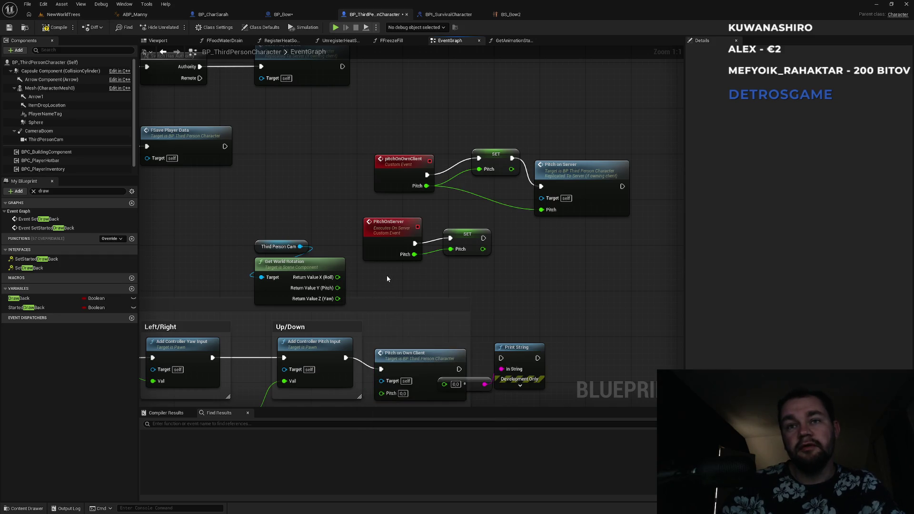
{"action": "key", "text": "ctrl+z"}
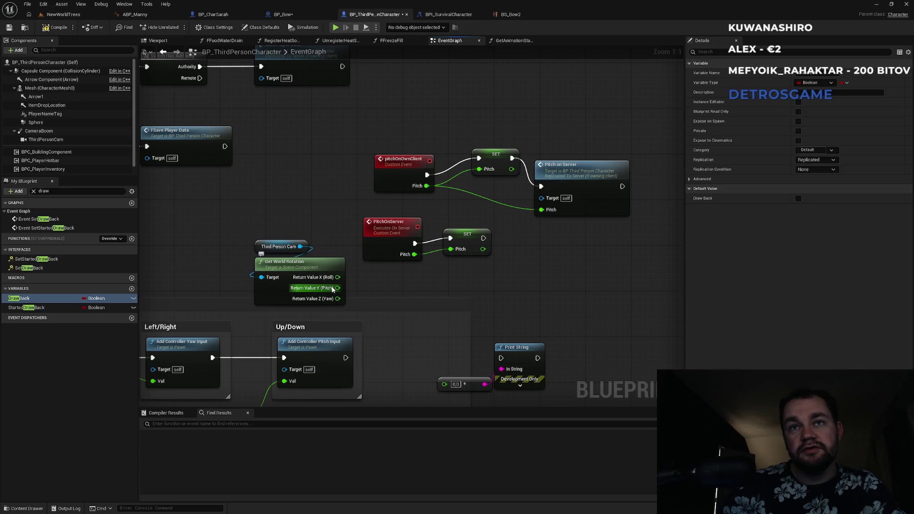
{"action": "key", "text": "ctrl+z"}
Step: Add Pitch on Own Client from Return Value Y, delete SET Pitch, and chain Add Controller Pitch Input into it
{"action": "mouse_move", "coordinate": [337, 288]}
{"action": "left_mouse_down"}
{"action": "mouse_move", "coordinate": [383, 304]}
{"action": "mouse_move", "coordinate": [497, 315]}
{"action": "left_mouse_up"}
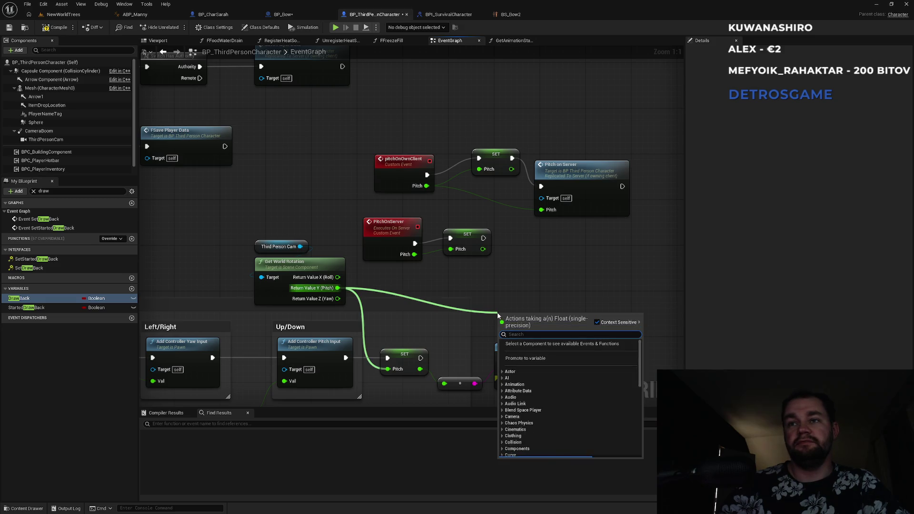
{"action": "type", "text": "pi"}
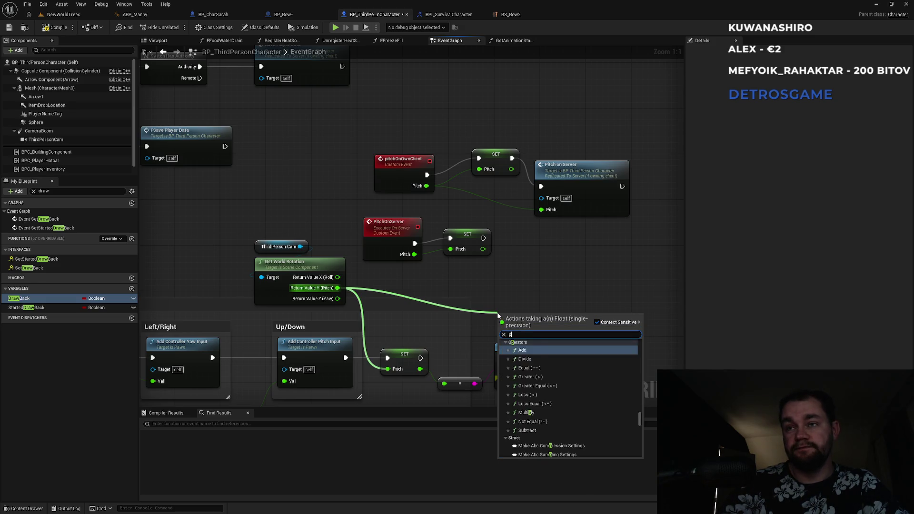
{"action": "key", "text": "Up"}
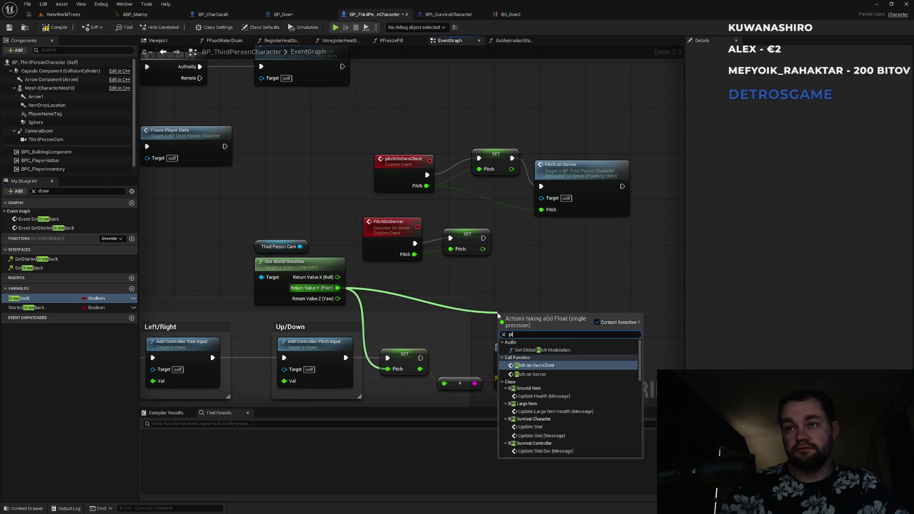
{"action": "key", "text": "Return"}
{"action": "left_click", "coordinate": [402, 352]}
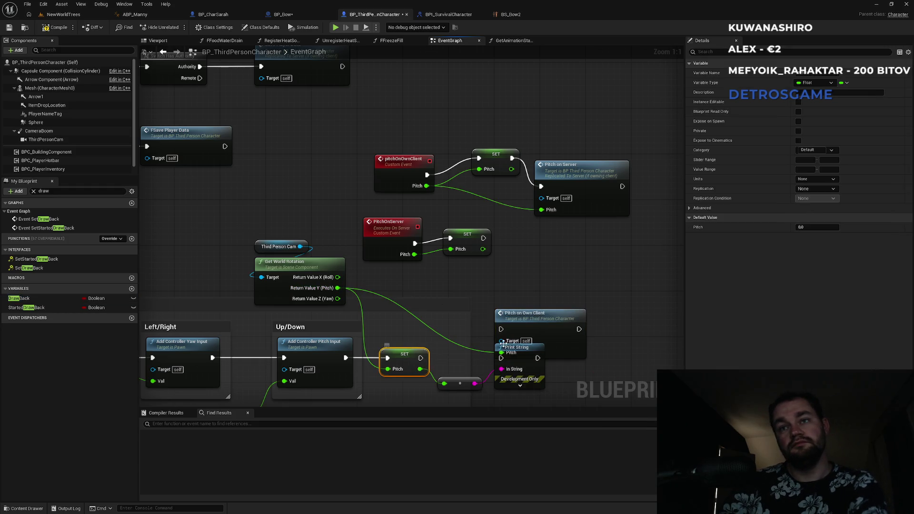
{"action": "key", "text": "Delete"}
{"action": "left_click_drag", "start_coordinate": [501, 328], "coordinate": [348, 360]}
{"action": "left_click_drag", "start_coordinate": [514, 315], "coordinate": [404, 316]}
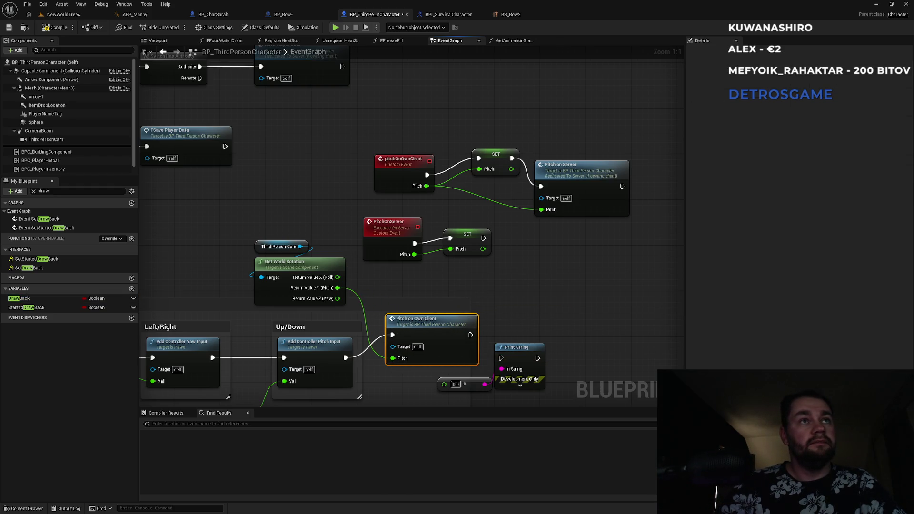
Step: Add a comment box, then review the NewWorldTrees, BP_CharSarah and BP_Bow tabs
{"action": "key", "text": "c"}
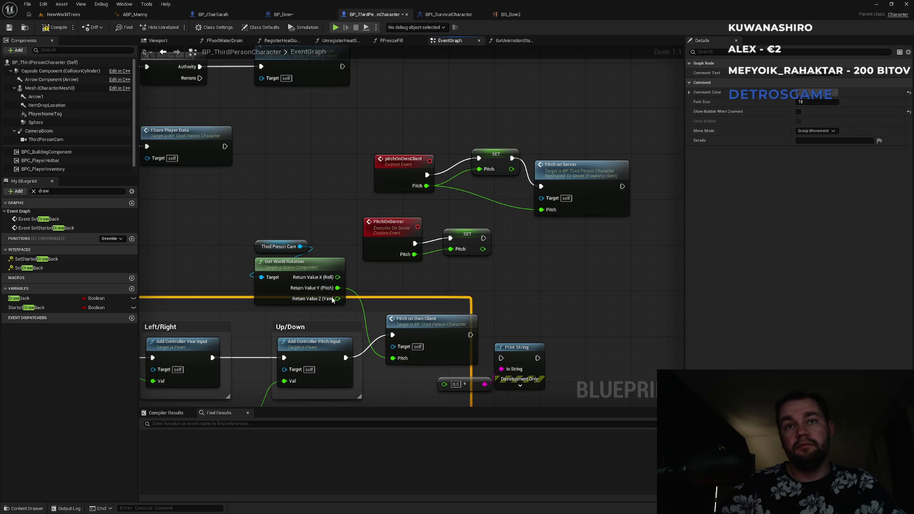
{"action": "left_click", "coordinate": [295, 212]}
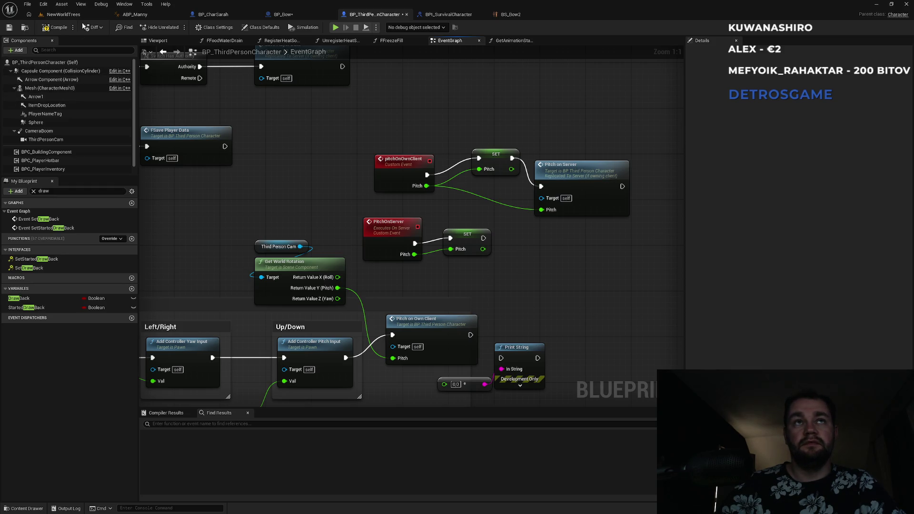
{"action": "left_click", "coordinate": [63, 14]}
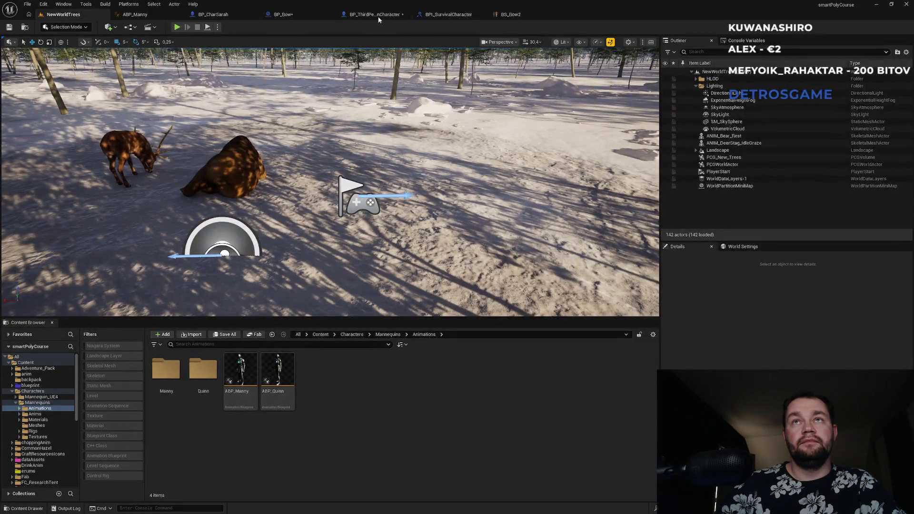
{"action": "left_click", "coordinate": [378, 14]}
{"action": "left_click", "coordinate": [290, 16]}
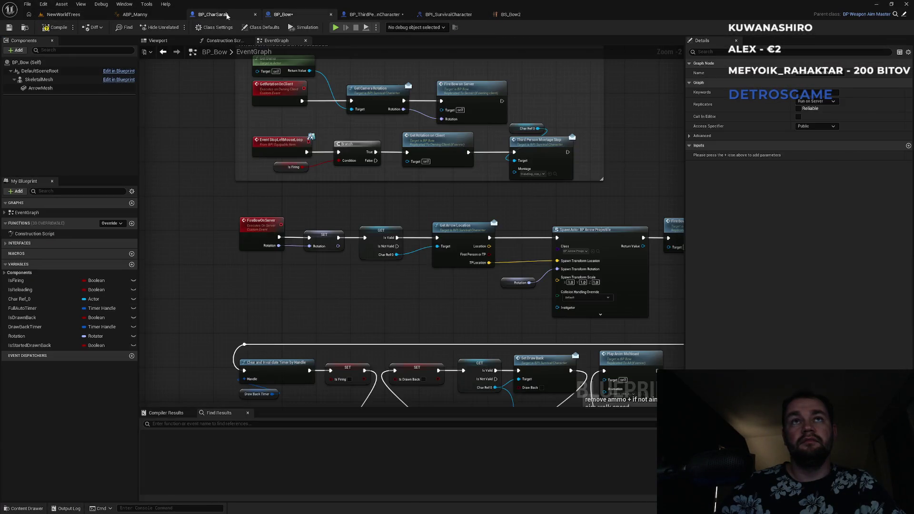
{"action": "scroll", "coordinate": [601, 233], "scroll_direction": "up", "scroll_amount": 3}
{"action": "scroll", "coordinate": [522, 213], "scroll_direction": "down", "scroll_amount": 2}
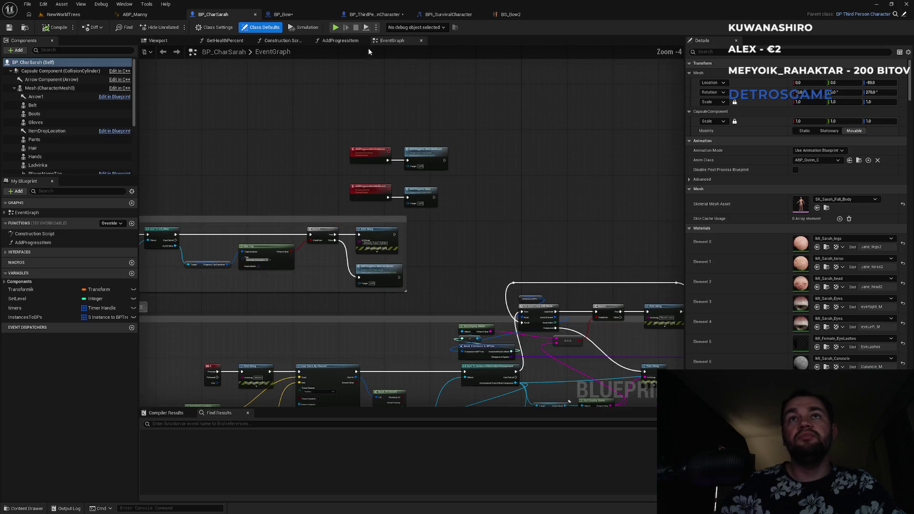
{"action": "left_click", "coordinate": [283, 14]}
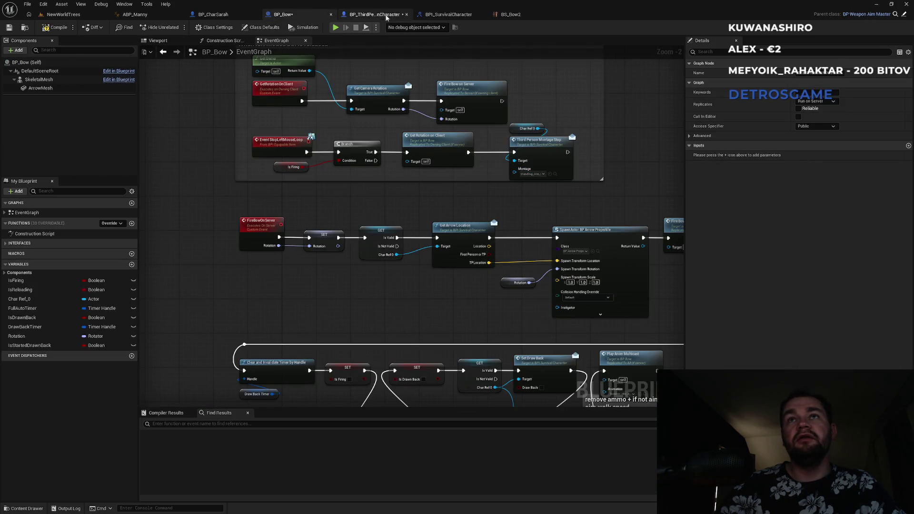
{"action": "left_click", "coordinate": [375, 14]}
{"action": "scroll", "coordinate": [594, 194], "scroll_direction": "down", "scroll_amount": 4}
{"action": "scroll", "coordinate": [467, 193], "scroll_direction": "up", "scroll_amount": 3}
Step: Paste a Switch Has Authority after Set Walk Speed Normal, with its Authority branch driving Add Item on Server
{"action": "left_click_drag", "start_coordinate": [470, 199], "coordinate": [309, 166]}
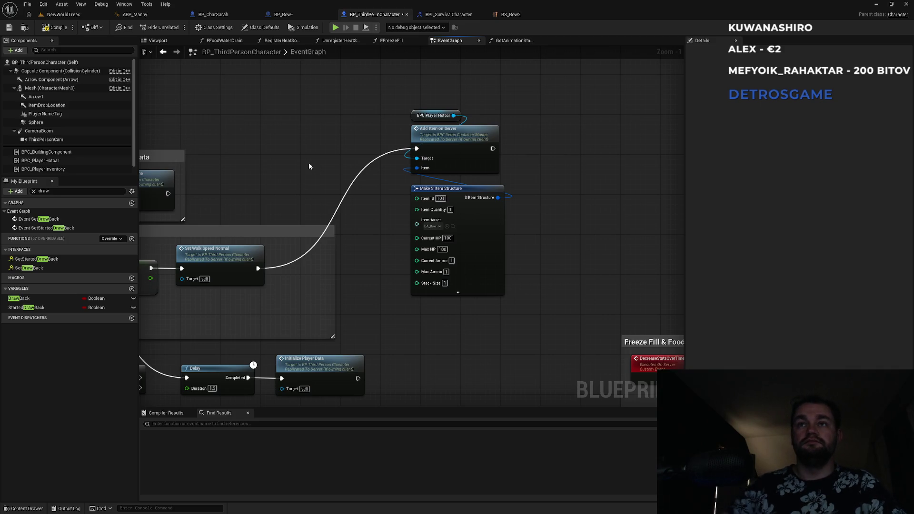
{"action": "left_click", "coordinate": [338, 196], "text": "alt"}
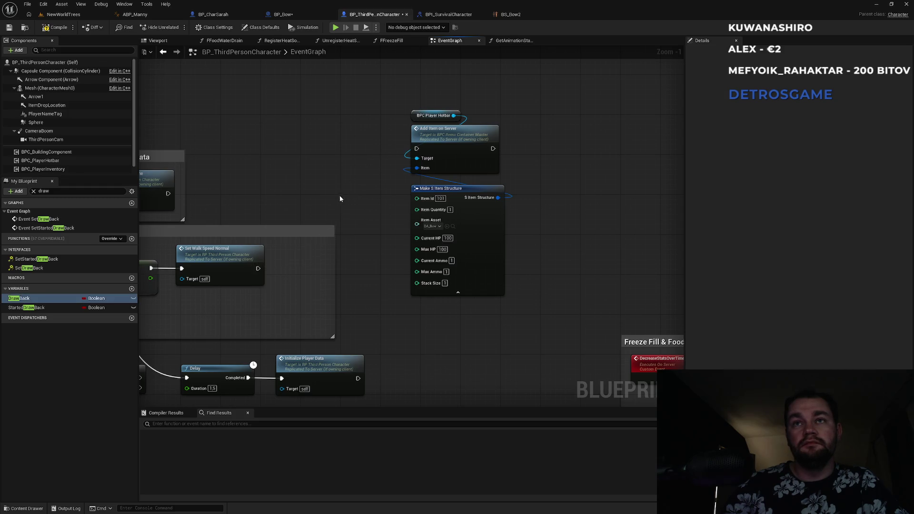
{"action": "left_click_drag", "start_coordinate": [339, 196], "coordinate": [391, 128]}
{"action": "left_click", "coordinate": [174, 307]}
{"action": "left_click", "coordinate": [355, 104]}
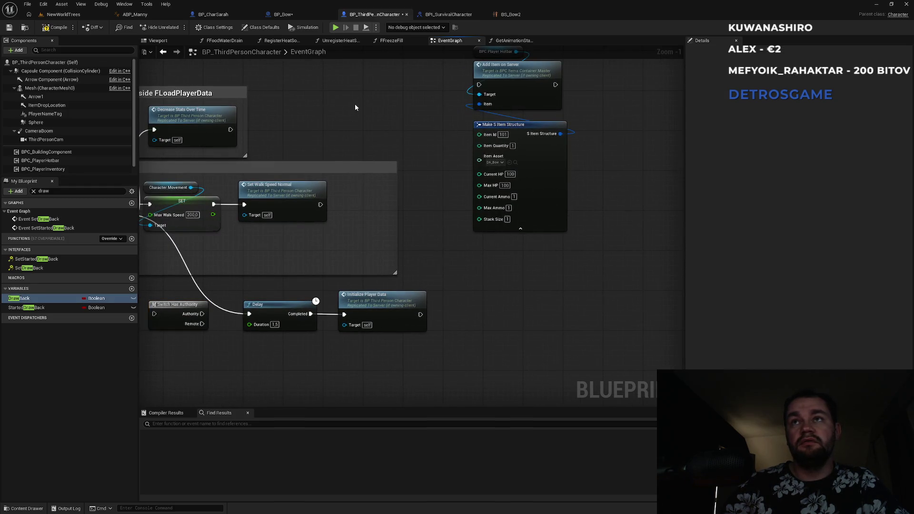
{"action": "key", "text": "ctrl+v"}
{"action": "left_click_drag", "start_coordinate": [359, 114], "coordinate": [320, 205]}
{"action": "left_click_drag", "start_coordinate": [407, 114], "coordinate": [478, 85]}
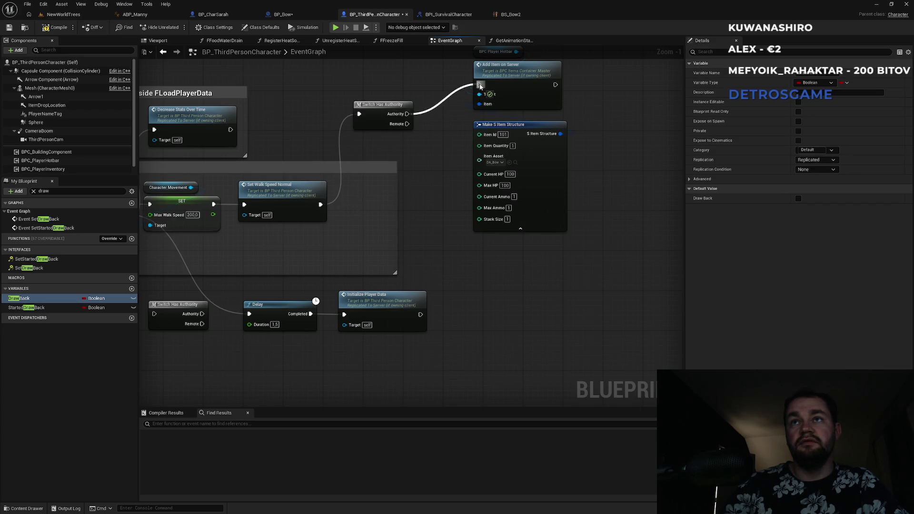
{"action": "left_click", "coordinate": [61, 16]}
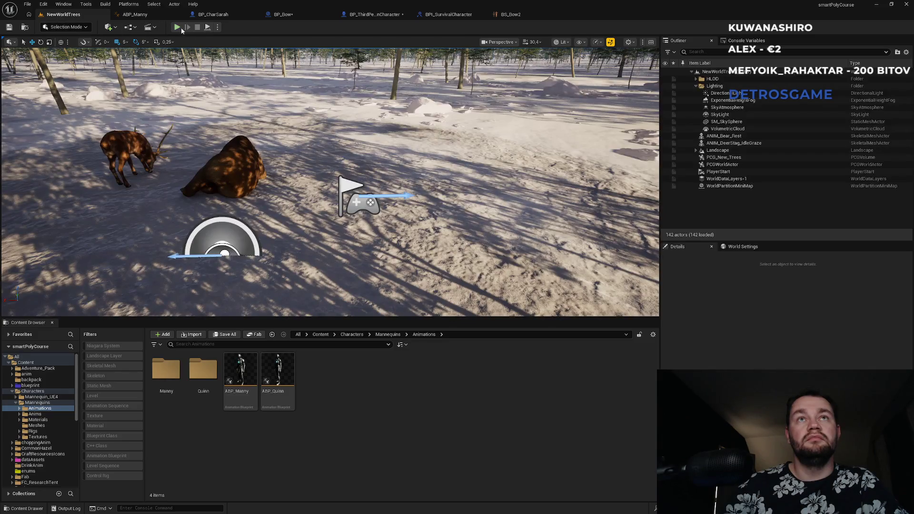
Step: Play NewWorldTrees in the editor, move the camera toward the characters, then stop with Escape
{"action": "left_click", "coordinate": [176, 28]}
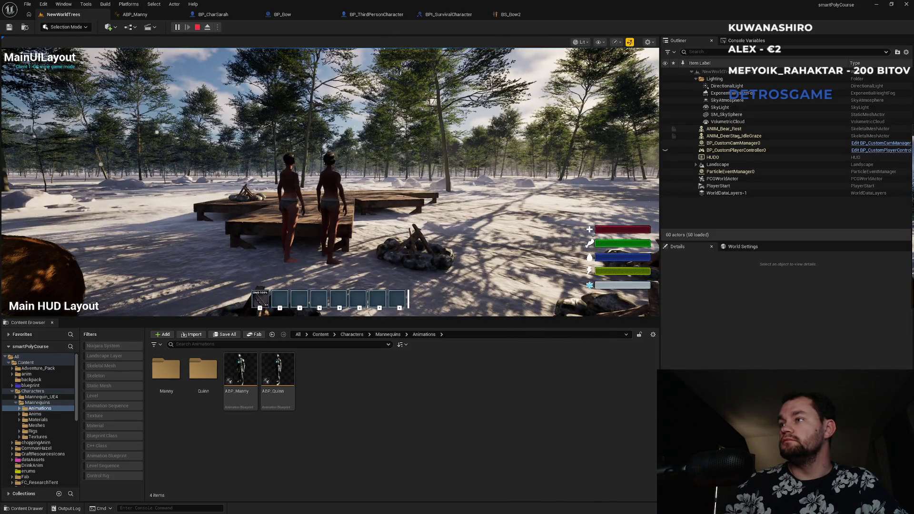
{"action": "key", "text": "super"}
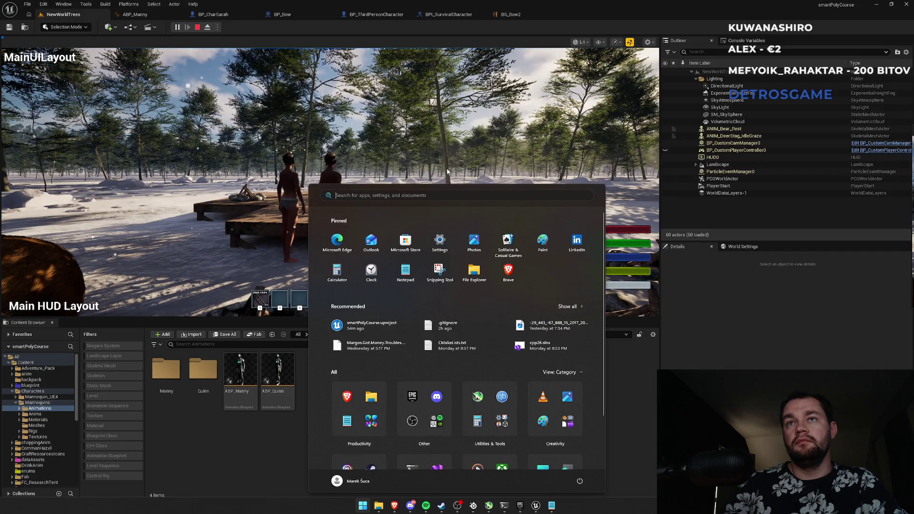
{"action": "left_click", "coordinate": [447, 171]}
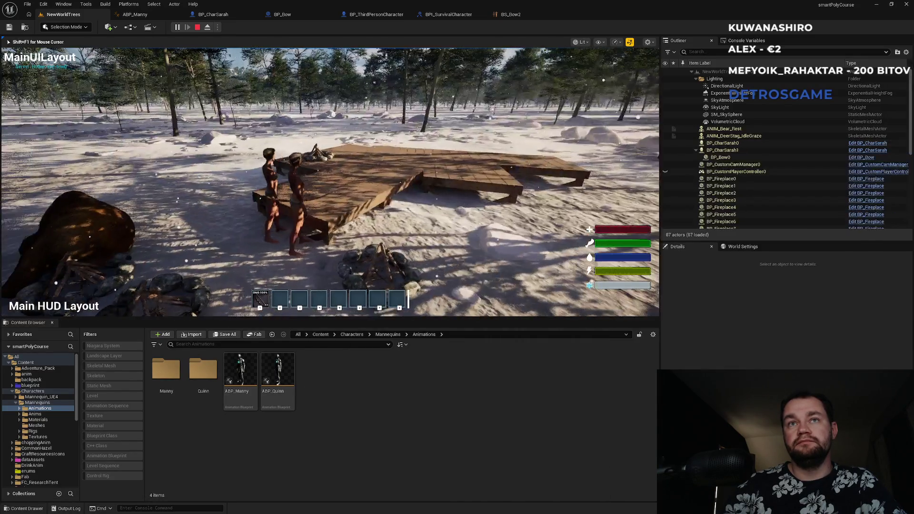
{"action": "key", "text": "w"}
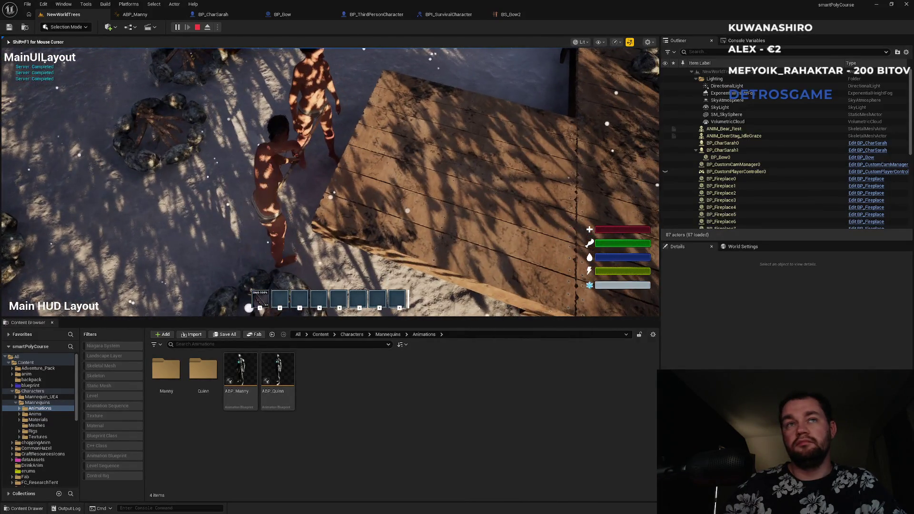
{"action": "key", "text": "Escape"}
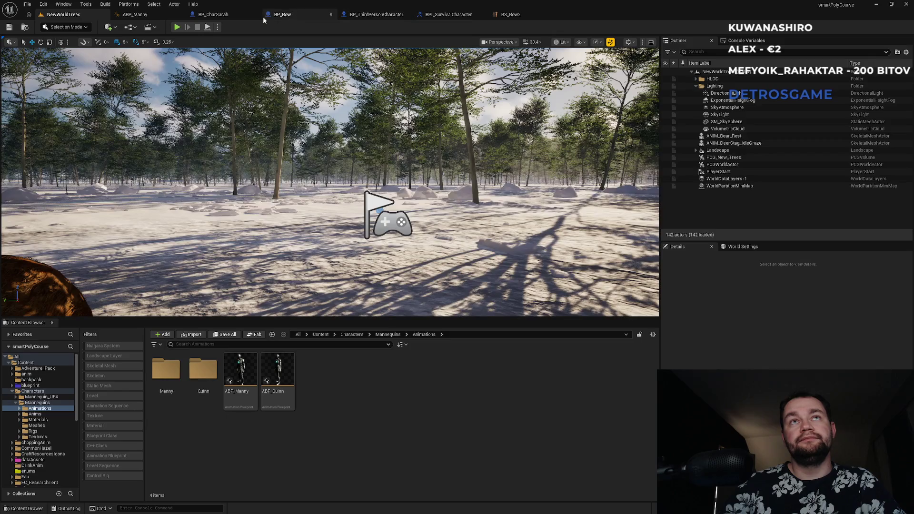
Step: Look through ABP_Manny, BP_ThirdPersonCharacter and the BPI_SurvivalCharacter interface function
{"action": "left_click", "coordinate": [161, 16]}
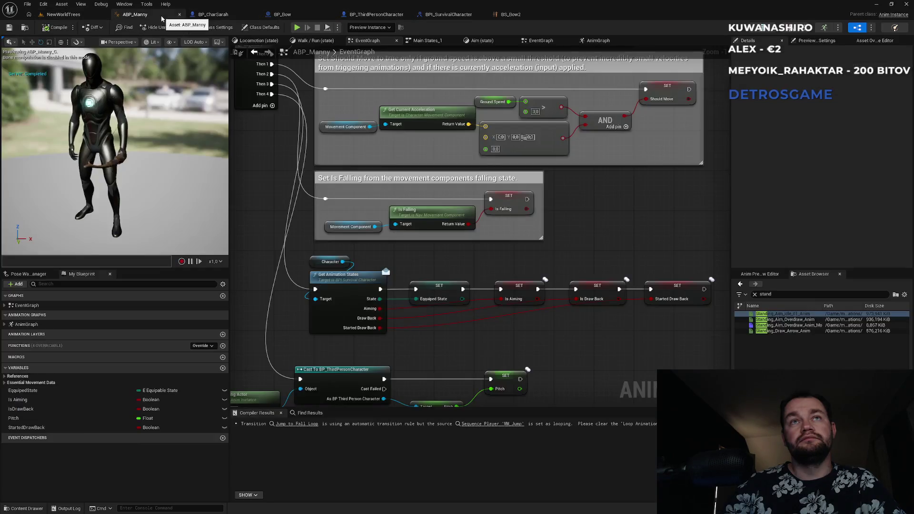
{"action": "left_click", "coordinate": [376, 14]}
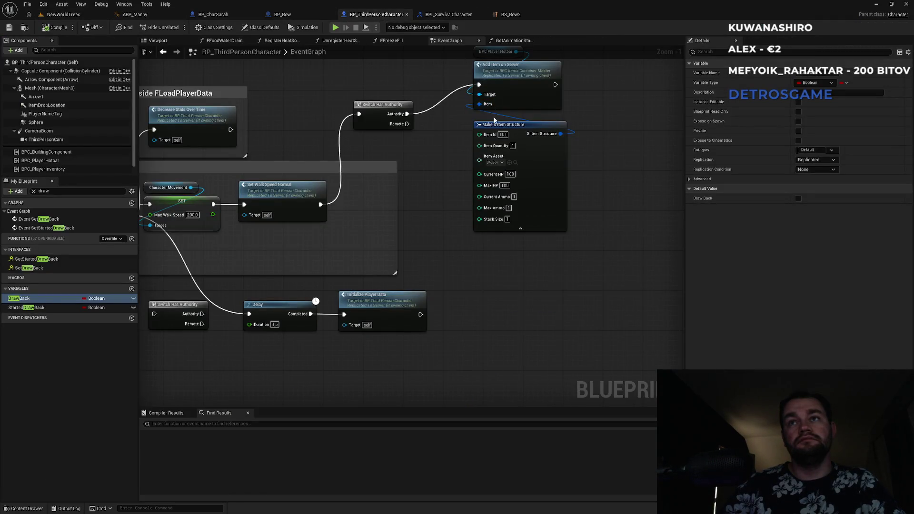
{"action": "left_click", "coordinate": [447, 14]}
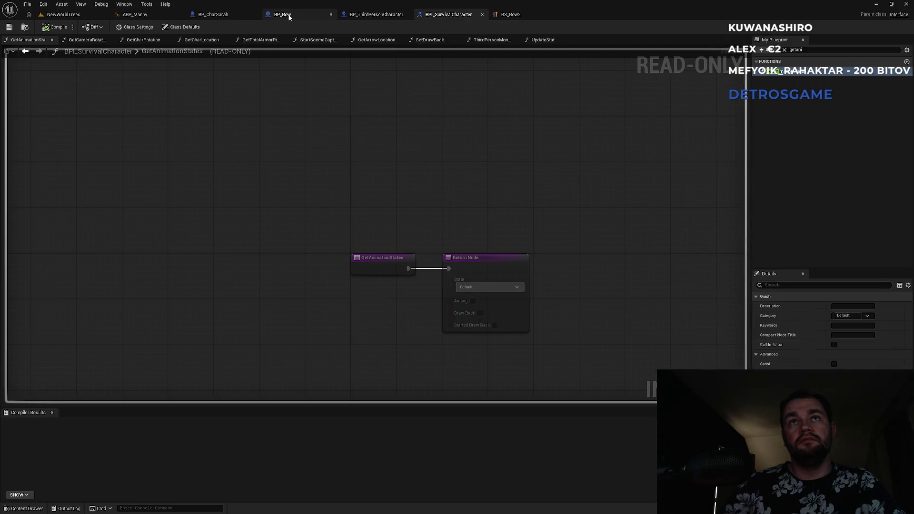
{"action": "left_click", "coordinate": [152, 17]}
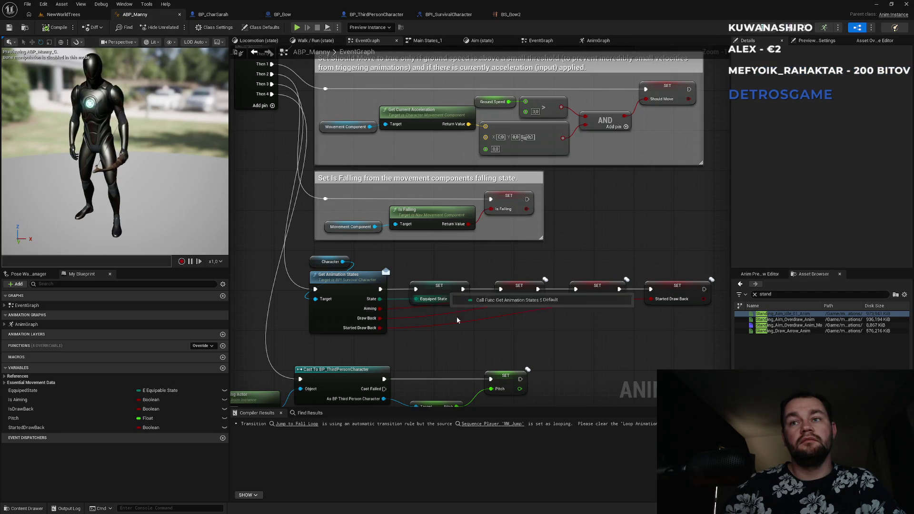
{"action": "left_click", "coordinate": [375, 15]}
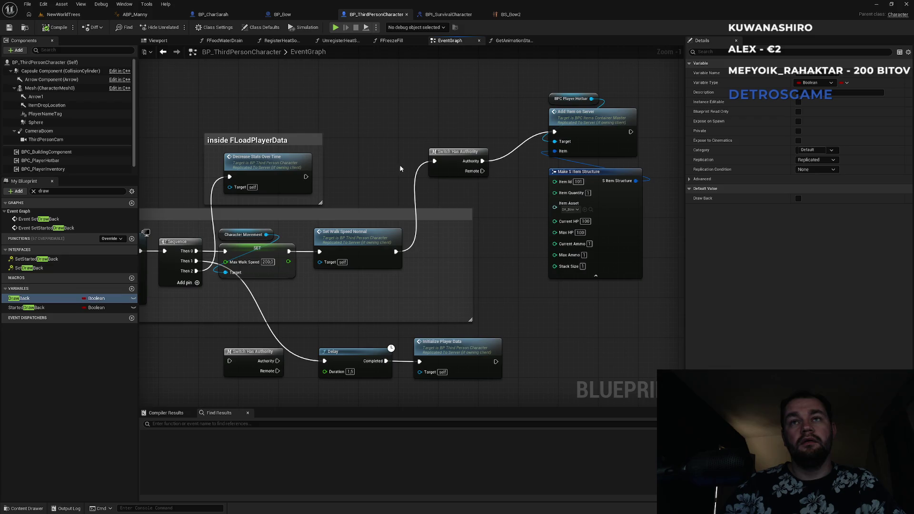
{"action": "scroll", "coordinate": [391, 180], "scroll_direction": "down", "scroll_amount": 5}
{"action": "scroll", "coordinate": [422, 266], "scroll_direction": "up", "scroll_amount": 5}
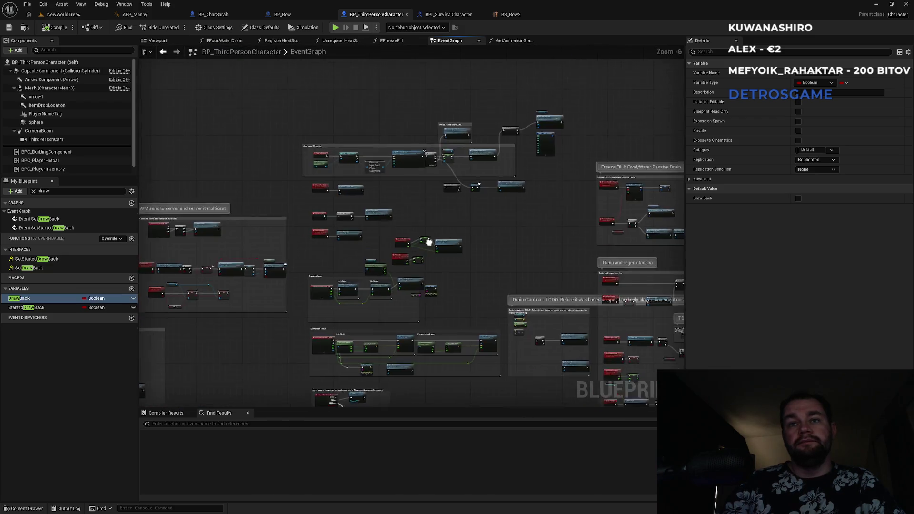
Step: Set the Pitch variable's Replication to None via the SET Pitch node, then return to NewWorldTrees
{"action": "left_click", "coordinate": [406, 277]}
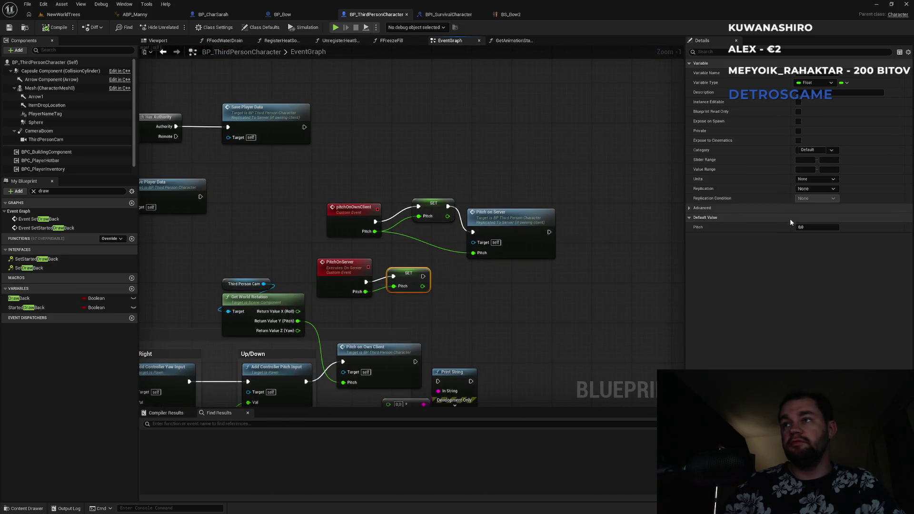
{"action": "left_click", "coordinate": [813, 188]}
{"action": "left_click", "coordinate": [812, 204]}
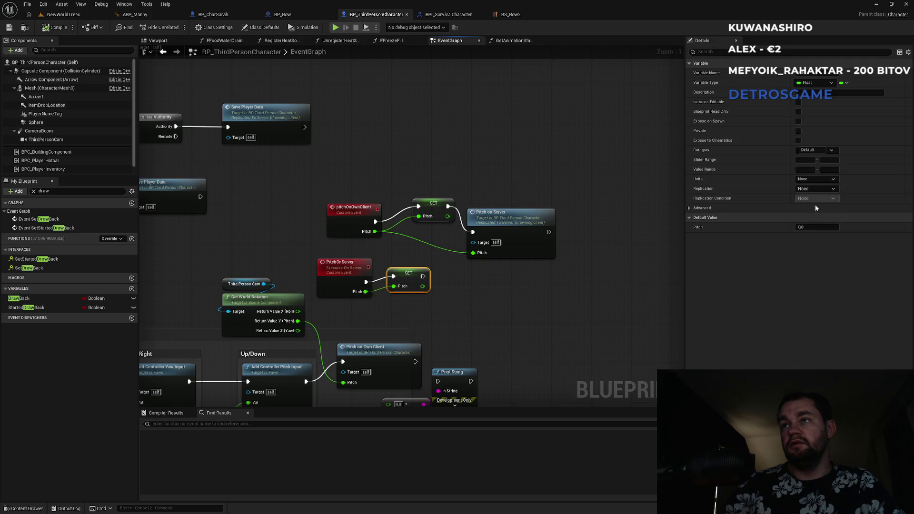
{"action": "left_click", "coordinate": [20, 297]}
{"action": "left_click", "coordinate": [74, 15]}
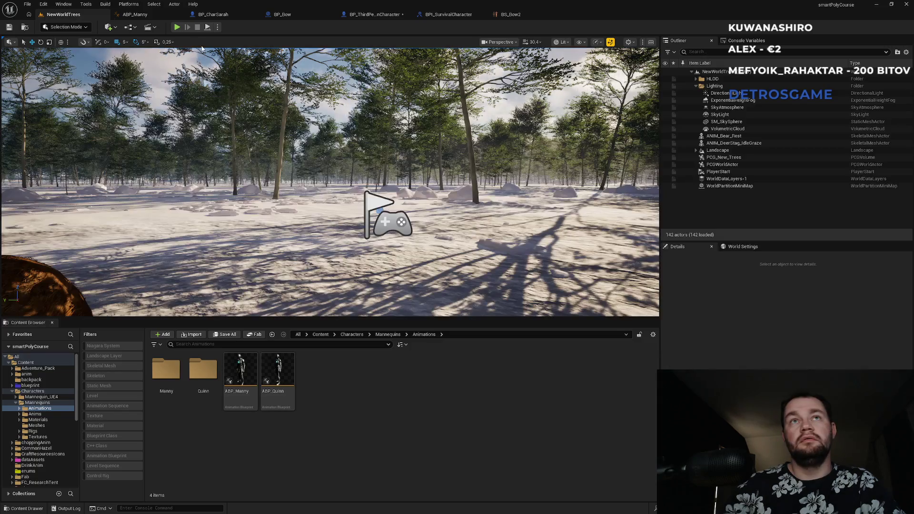
{"action": "left_click", "coordinate": [178, 28]}
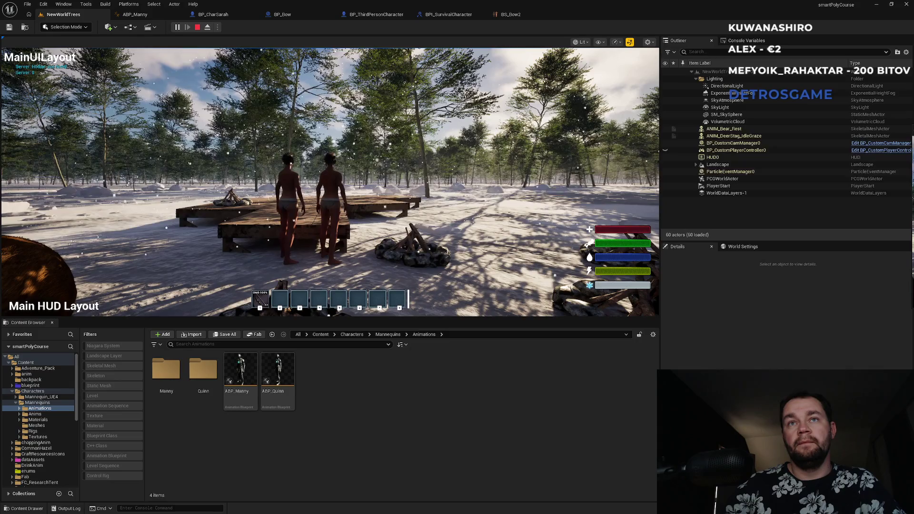
{"action": "key", "text": "super"}
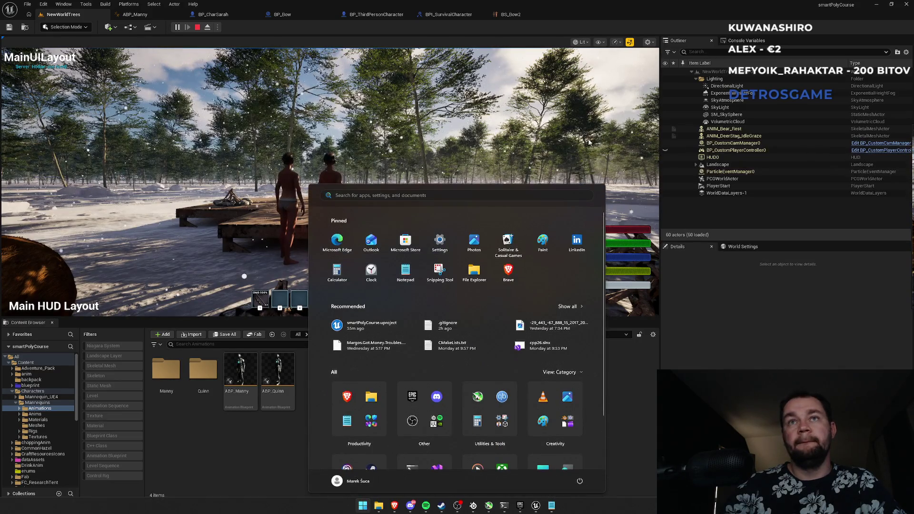
{"action": "key", "text": "super"}
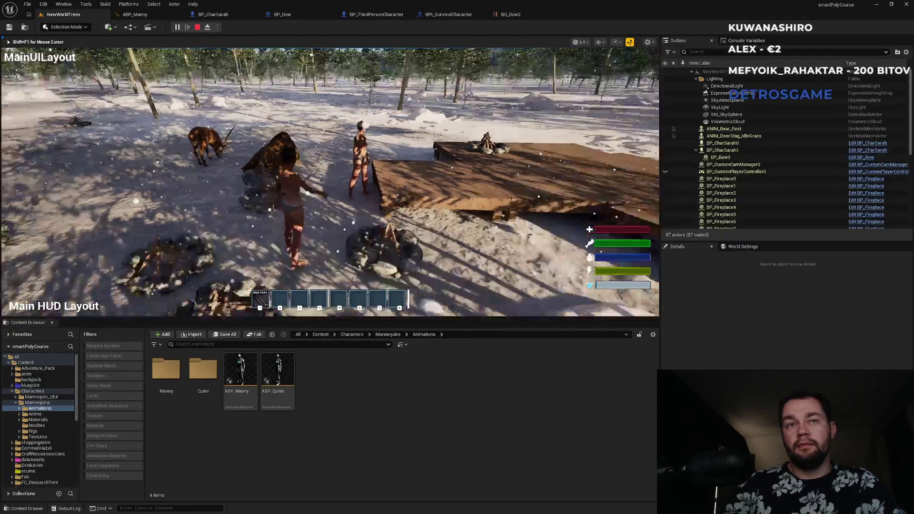
{"action": "key", "text": "i"}
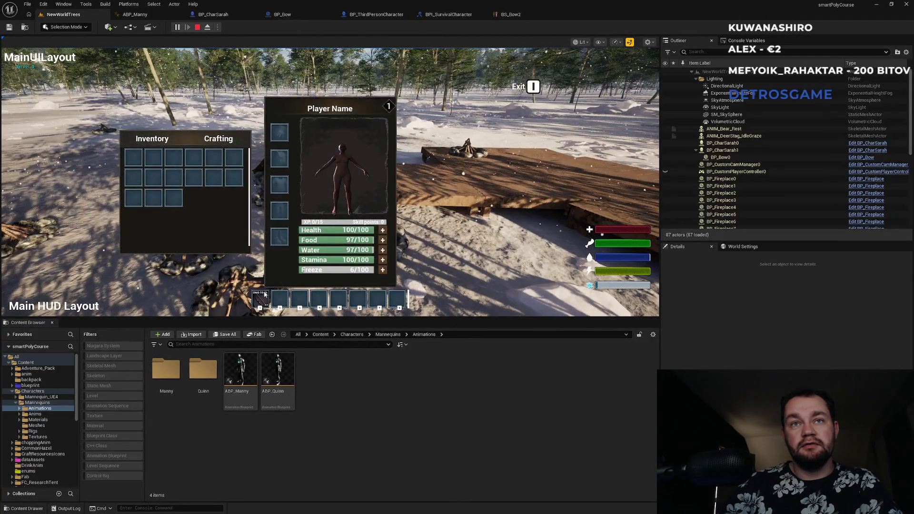
{"action": "key", "text": "i"}
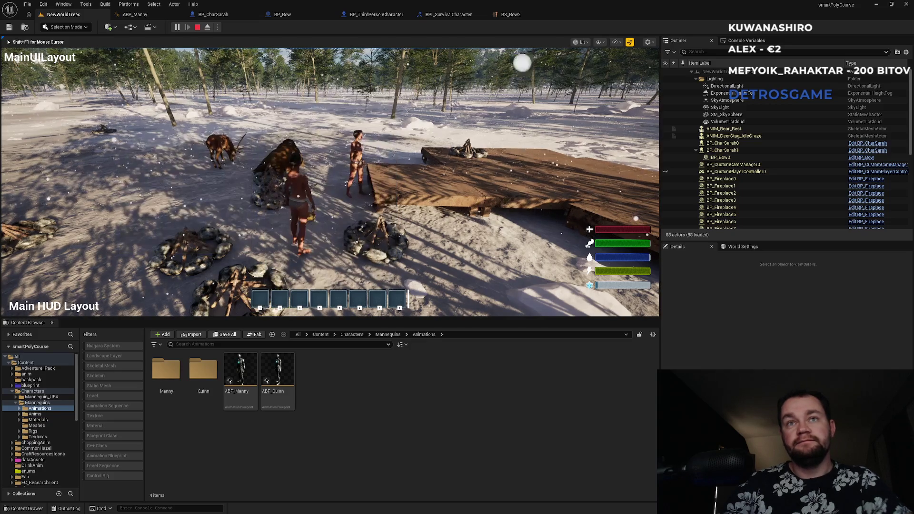
{"action": "key", "text": "super"}
{"action": "key", "text": "super"}
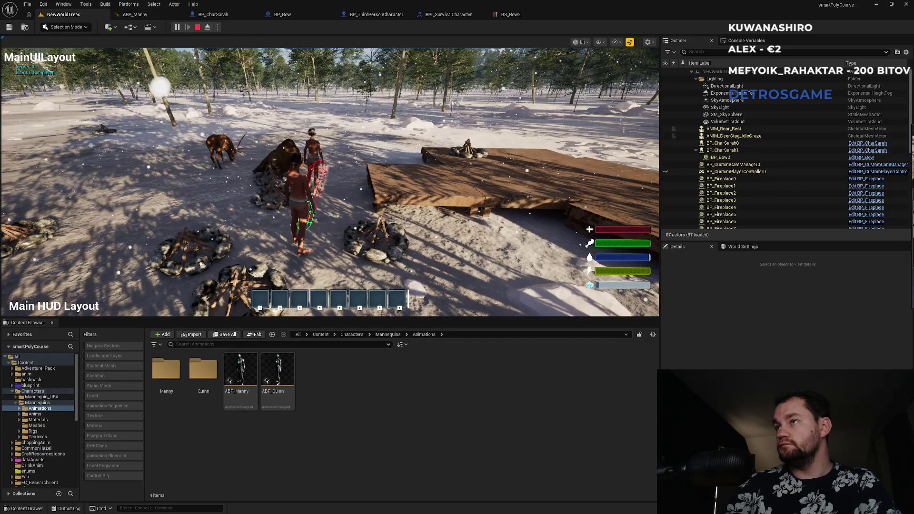
{"action": "key", "text": "1"}
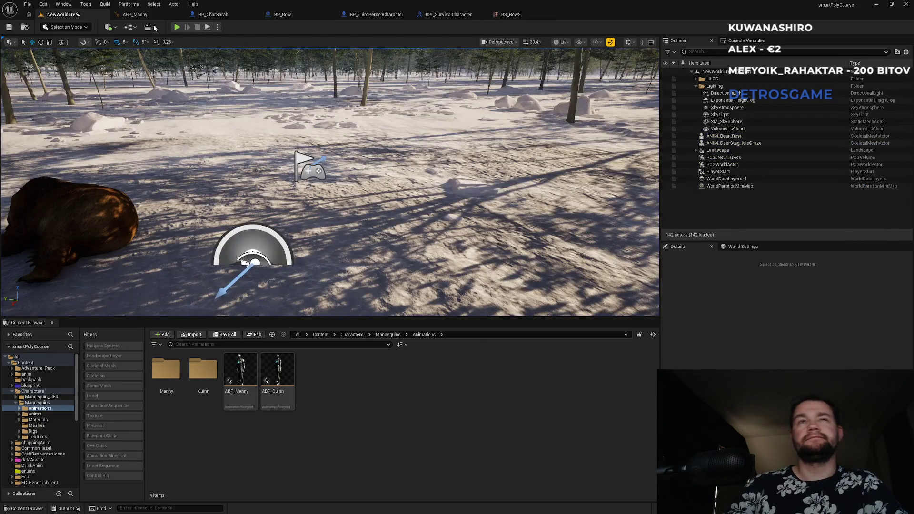
Step: Review the ABP_Manny, BP_CharSarah and BP_ThirdPersonCharacter graphs around the pitch replication nodes
{"action": "left_click", "coordinate": [159, 15]}
{"action": "scroll", "coordinate": [461, 252], "scroll_direction": "down", "scroll_amount": 3}
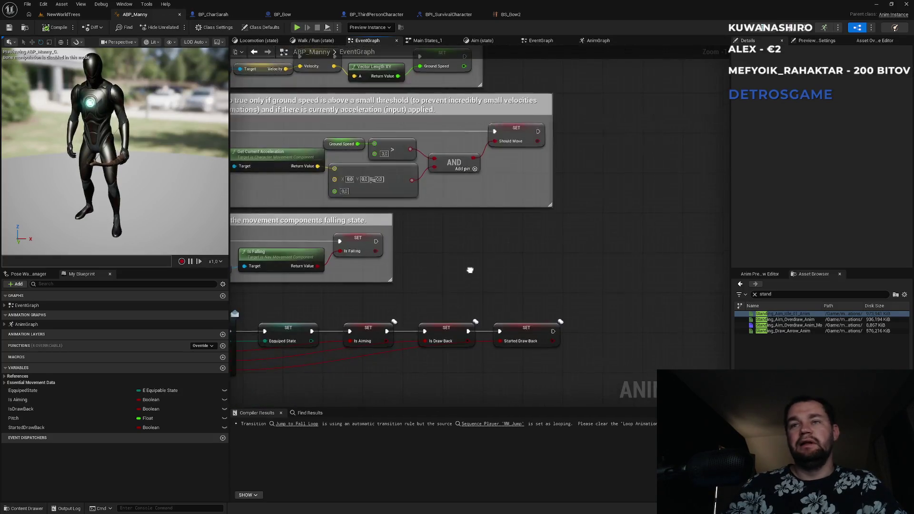
{"action": "left_click", "coordinate": [217, 14]}
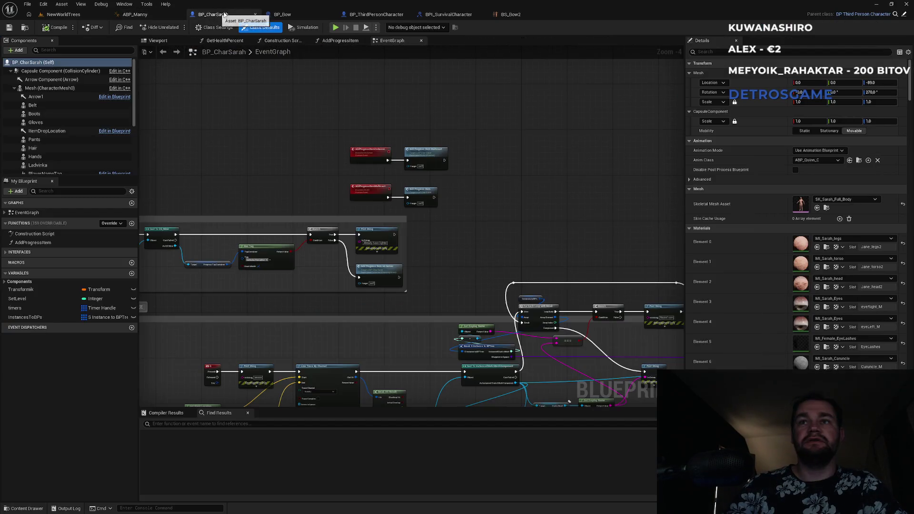
{"action": "left_click", "coordinate": [377, 14]}
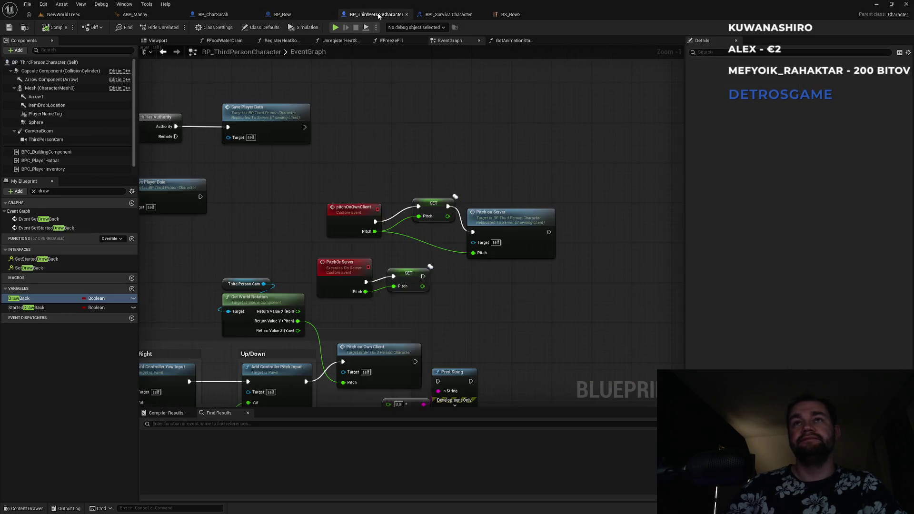
{"action": "left_click_drag", "start_coordinate": [443, 312], "coordinate": [486, 223]}
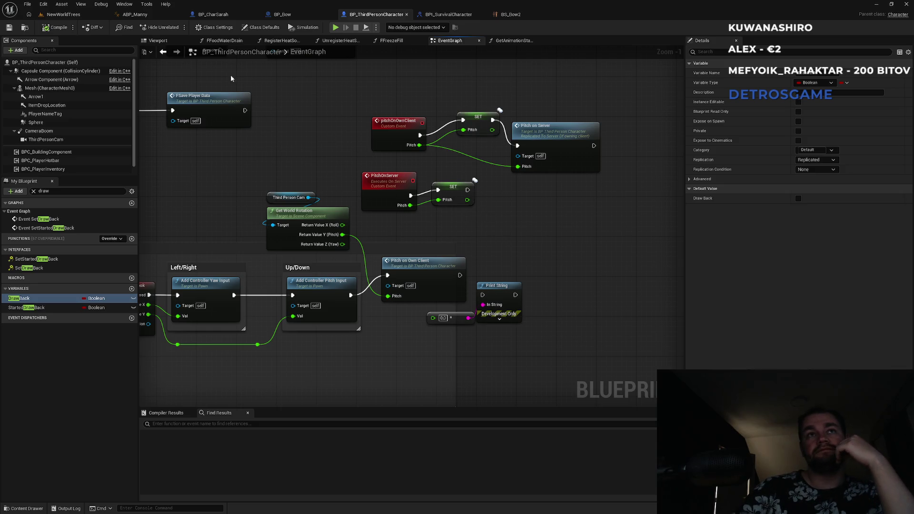
Step: Set ABP_Manny's Pitch Replication to None and start a new NewWorldTrees playtest
{"action": "left_click", "coordinate": [138, 14]}
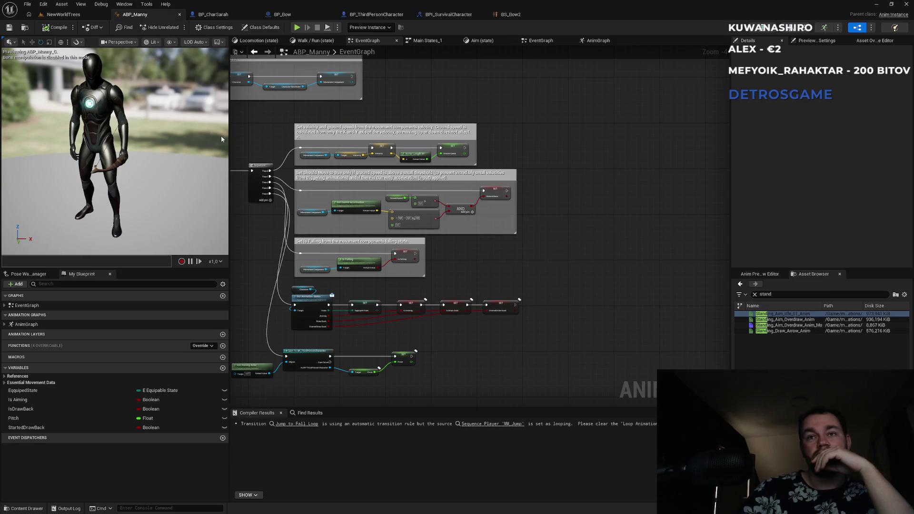
{"action": "left_click", "coordinate": [405, 358]}
{"action": "left_click", "coordinate": [840, 189]}
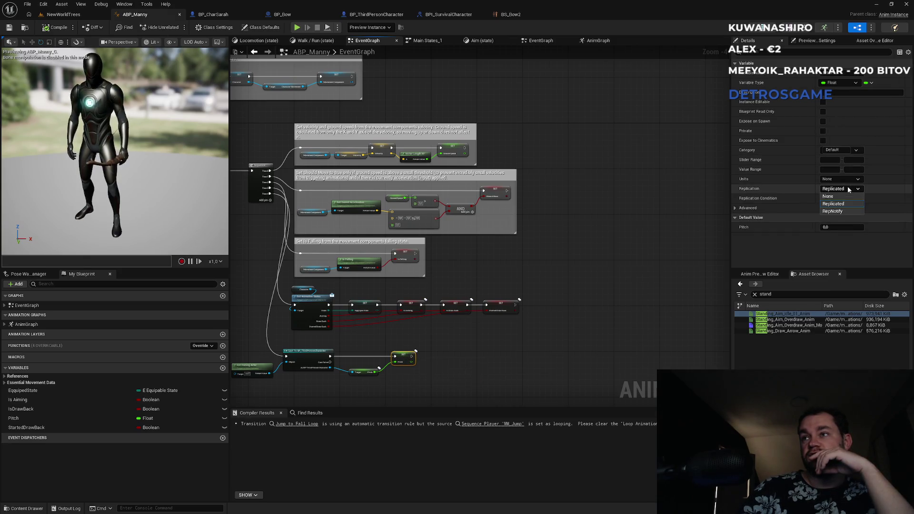
{"action": "left_click", "coordinate": [838, 203]}
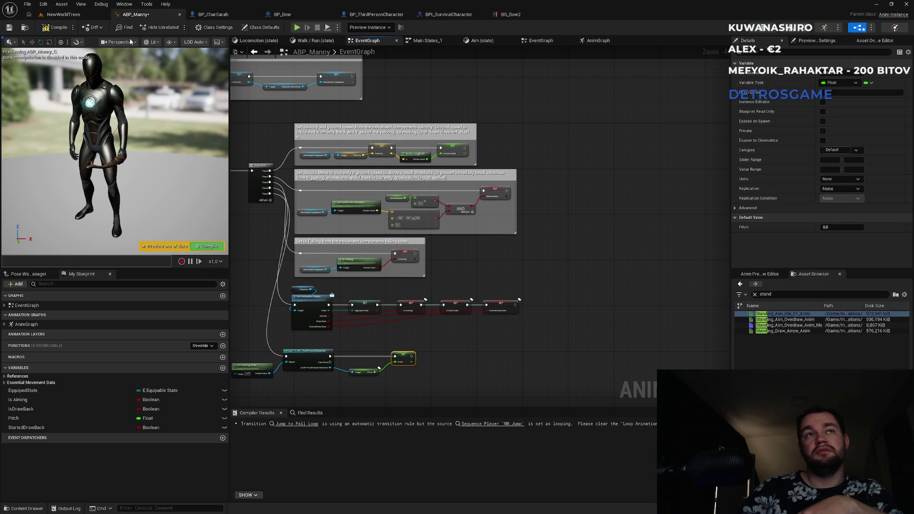
{"action": "left_click", "coordinate": [64, 14]}
{"action": "left_click", "coordinate": [176, 27]}
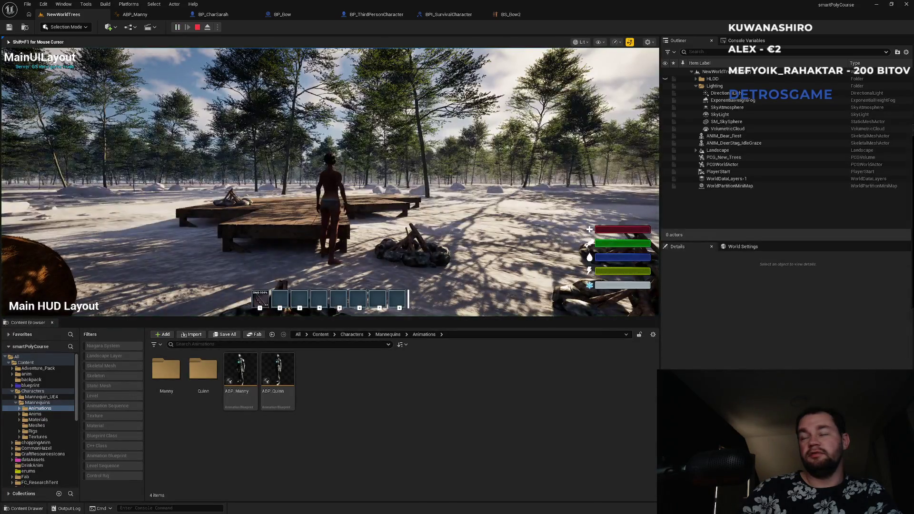
Step: Toggle the inventory and stats panels and use the first hotbar item in the game
{"action": "key", "text": "super"}
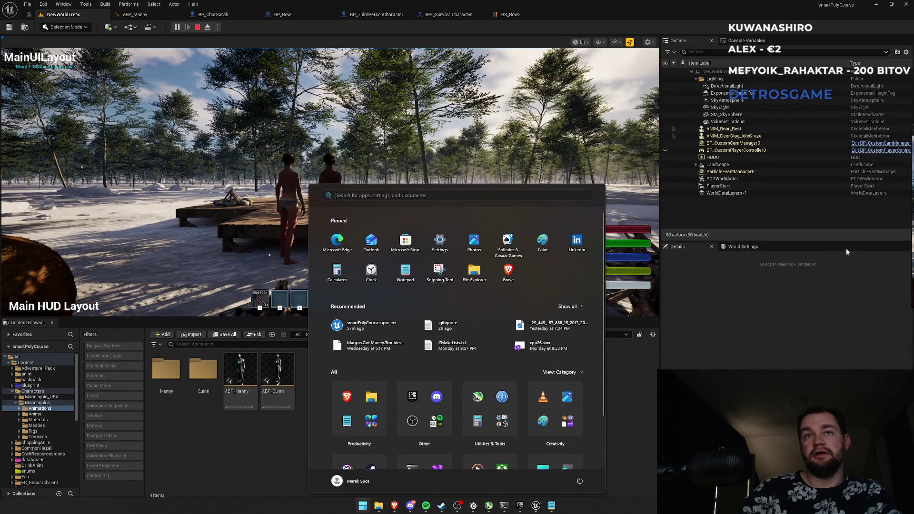
{"action": "key", "text": "Escape"}
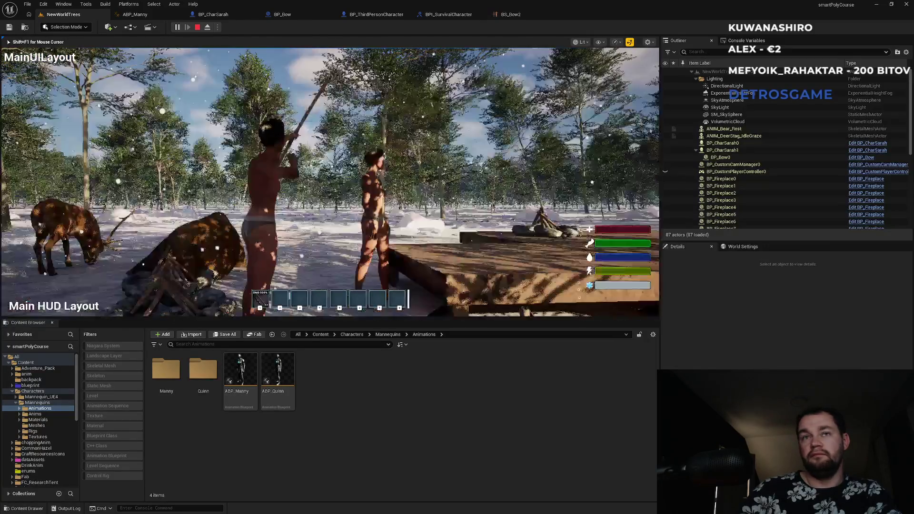
{"action": "key", "text": "i"}
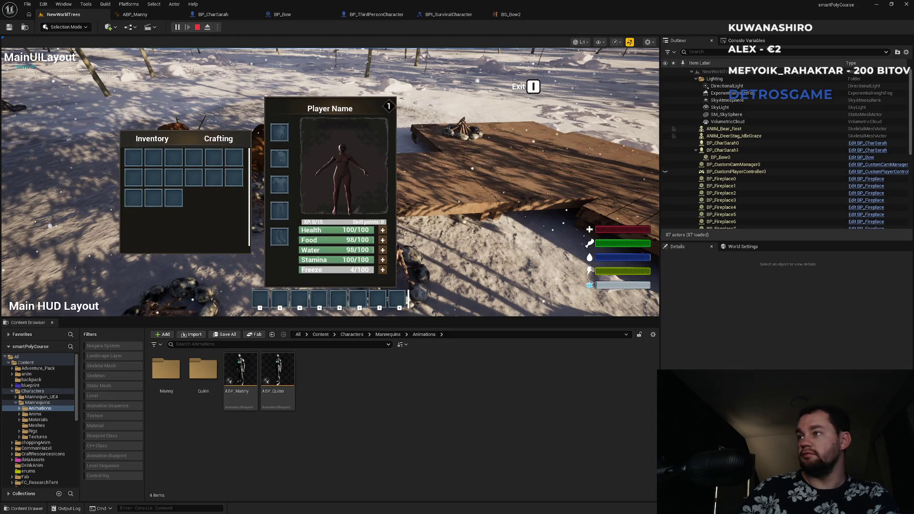
{"action": "key", "text": "i"}
{"action": "key", "text": "super"}
{"action": "key", "text": "super"}
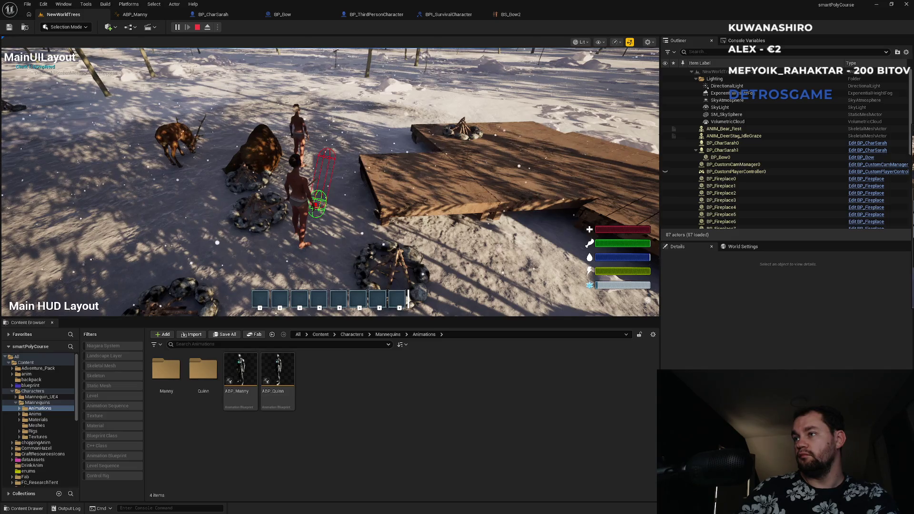
{"action": "key", "text": "1"}
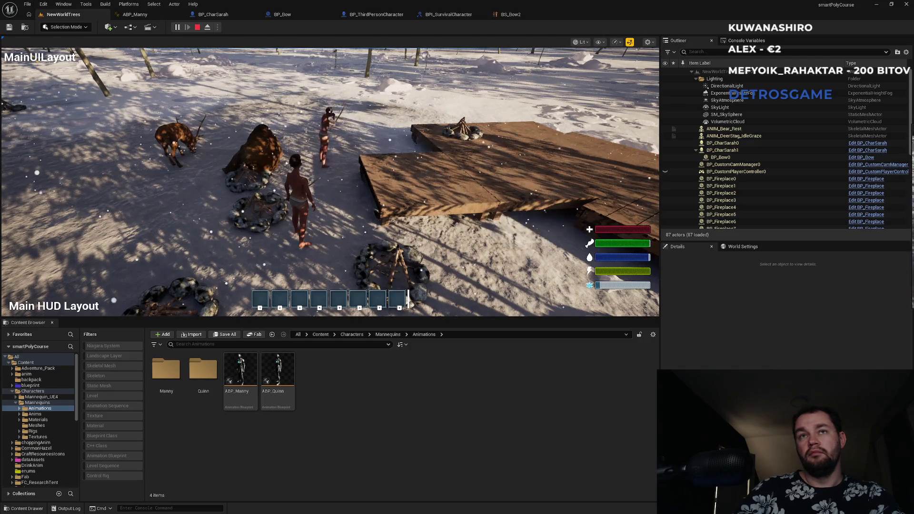
{"action": "key", "text": "super"}
{"action": "key", "text": "super"}
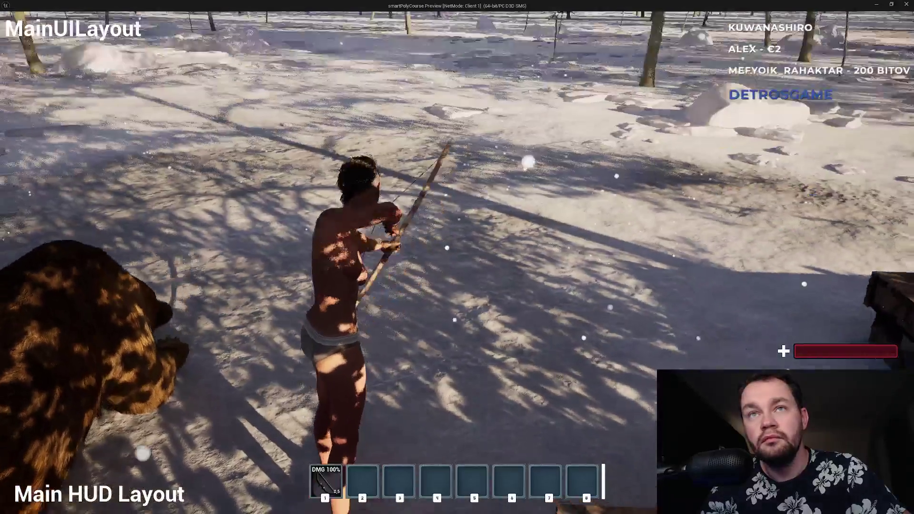
Step: Run the archer forward, then draw the bow to aim and lower it again
{"action": "key", "text": "w"}
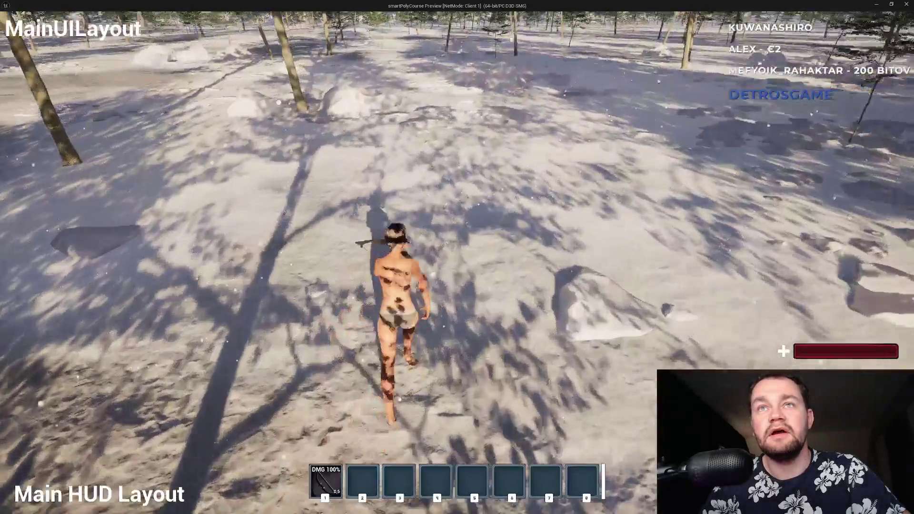
{"action": "right_click", "coordinate": [457, 257]}
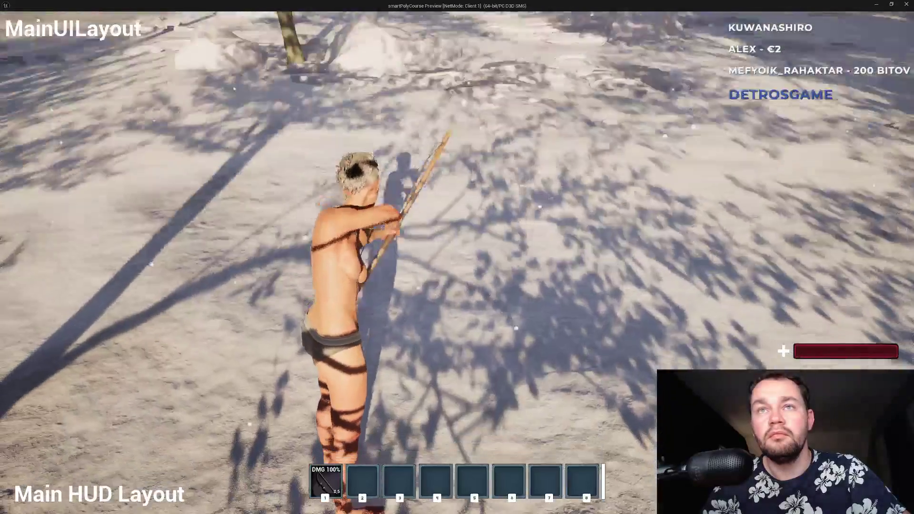
{"action": "right_click", "coordinate": [457, 257]}
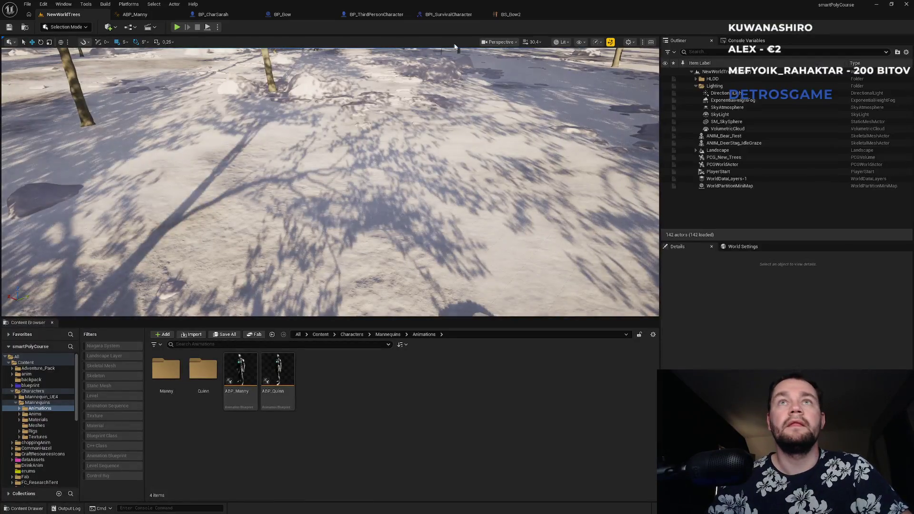
Step: Cycle through the ABP_Manny, BP_CharSarah, BP_Bow and BP_ThirdPersonCharacter tabs
{"action": "left_click", "coordinate": [159, 14]}
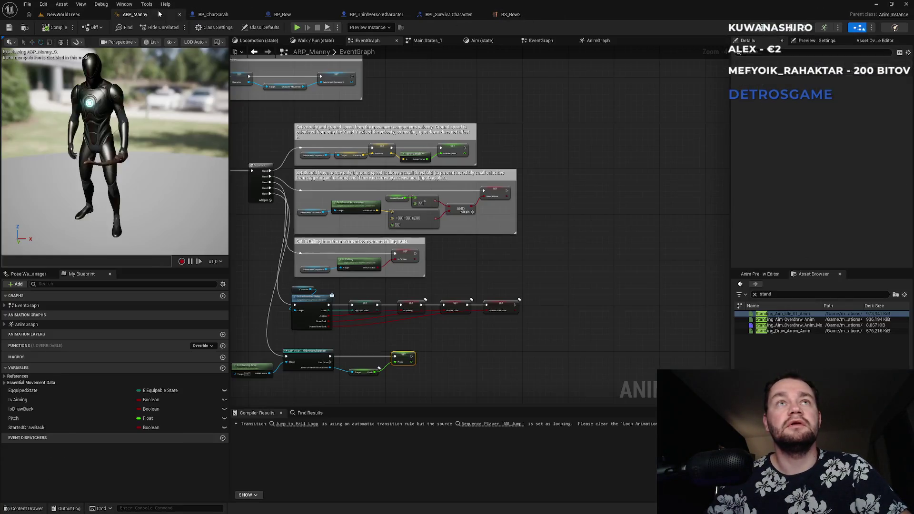
{"action": "left_click", "coordinate": [214, 14]}
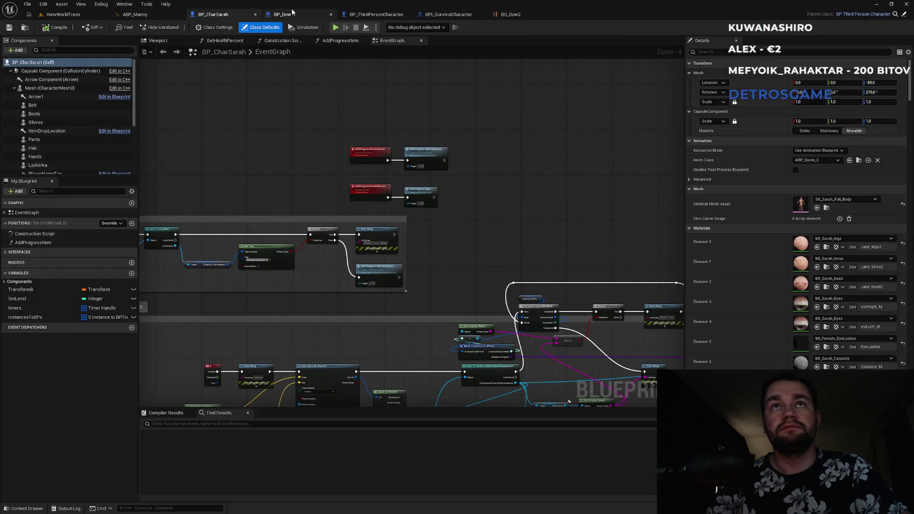
{"action": "left_click", "coordinate": [324, 15]}
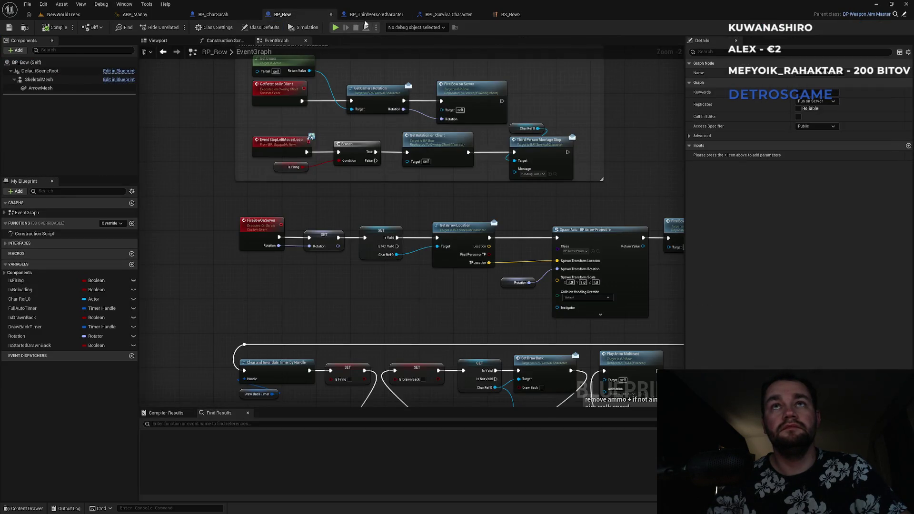
{"action": "left_click", "coordinate": [374, 14]}
Step: Swap Pitch on Own Client for a SET Pitch node fed by Return Value Y
{"action": "left_click", "coordinate": [385, 284], "text": "alt"}
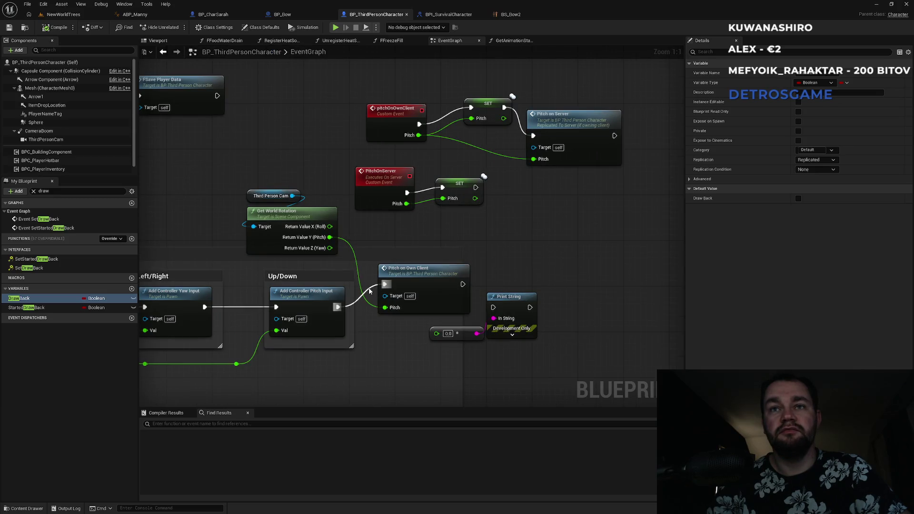
{"action": "left_click", "coordinate": [512, 249]}
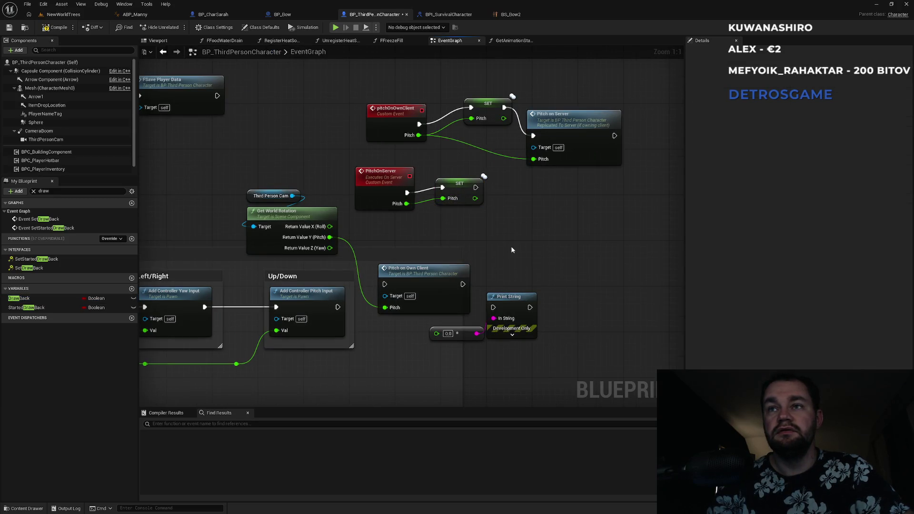
{"action": "key", "text": "ctrl+v"}
{"action": "left_click_drag", "start_coordinate": [517, 266], "coordinate": [331, 243]}
{"action": "left_click_drag", "start_coordinate": [517, 255], "coordinate": [336, 307]}
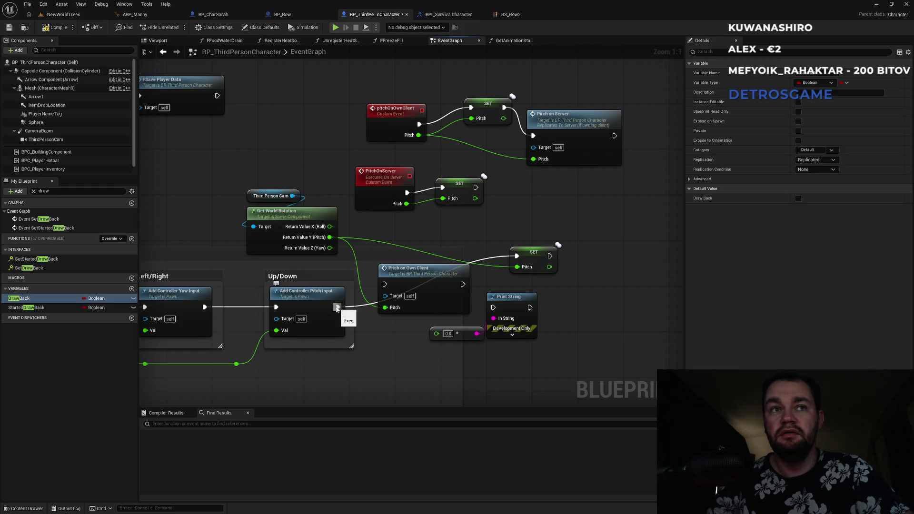
{"action": "left_click", "coordinate": [64, 14]}
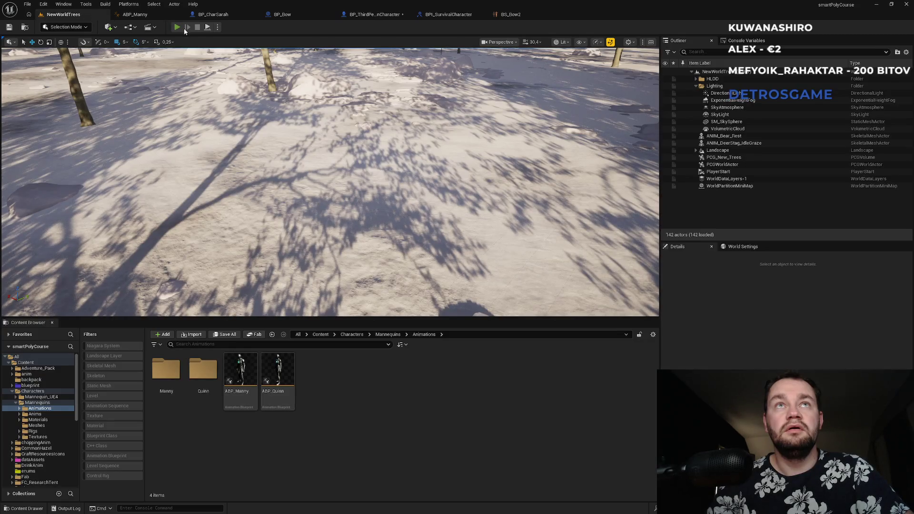
{"action": "left_click", "coordinate": [177, 27]}
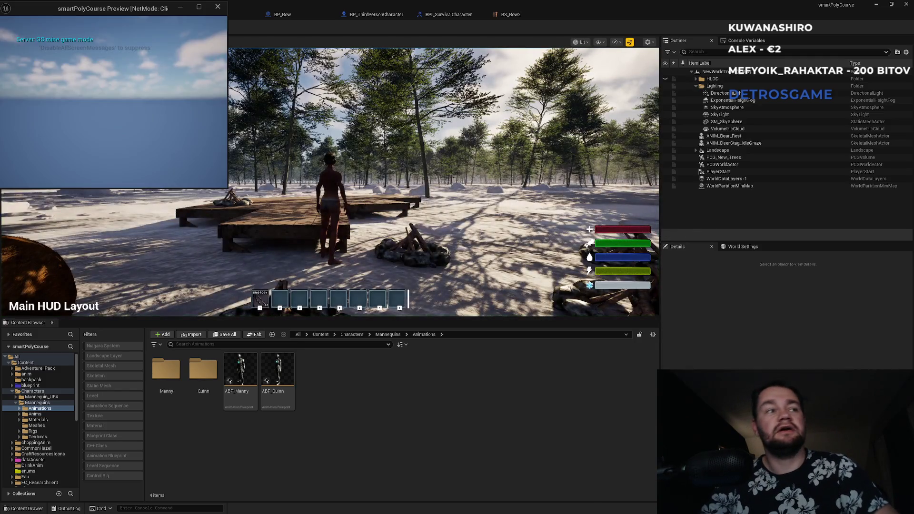
{"action": "key", "text": "super"}
{"action": "key", "text": "super"}
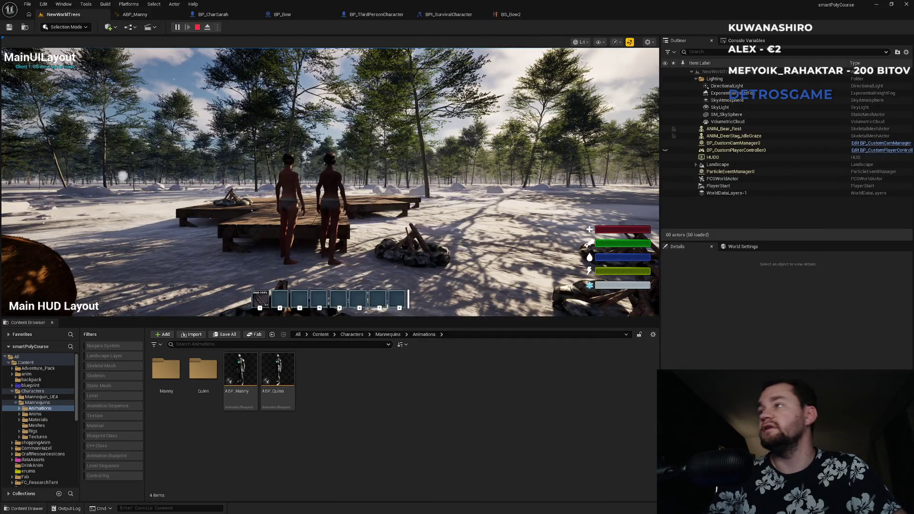
{"action": "key", "text": "super"}
{"action": "key", "text": "super"}
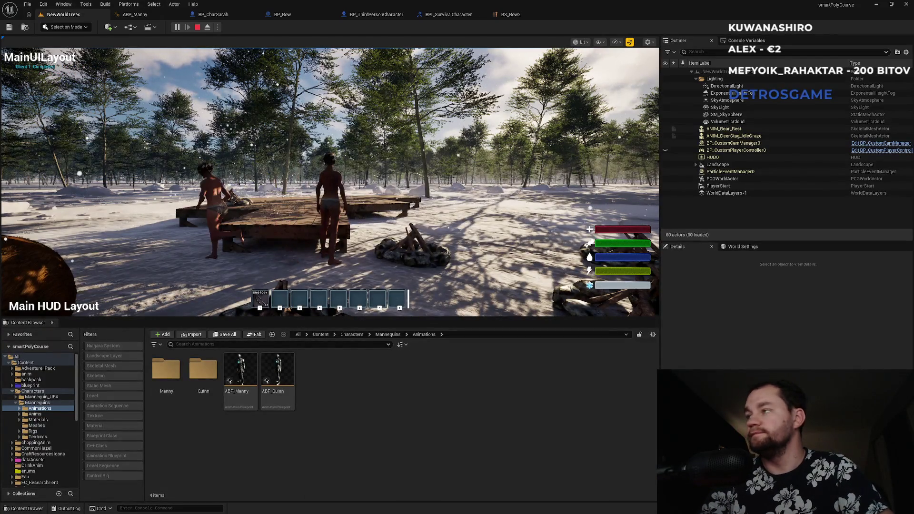
{"action": "key", "text": "super"}
{"action": "key", "text": "super"}
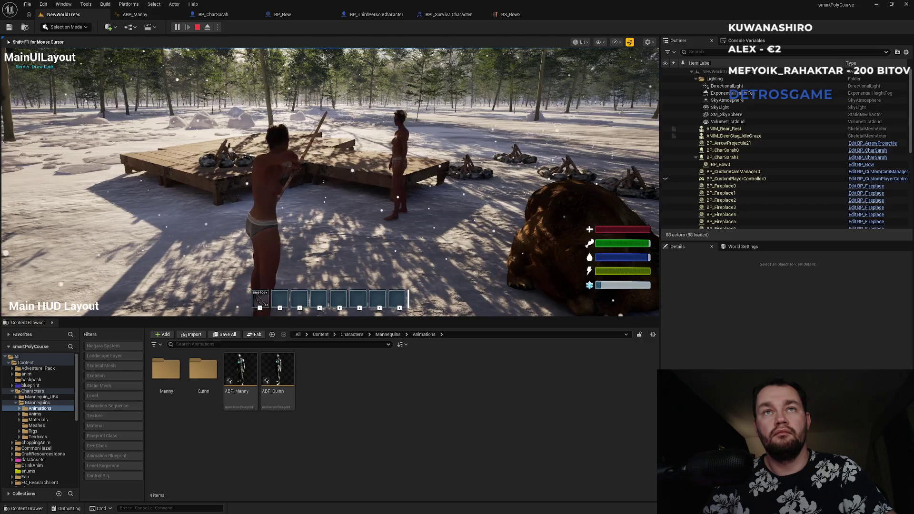
{"action": "left_click", "coordinate": [329, 182]}
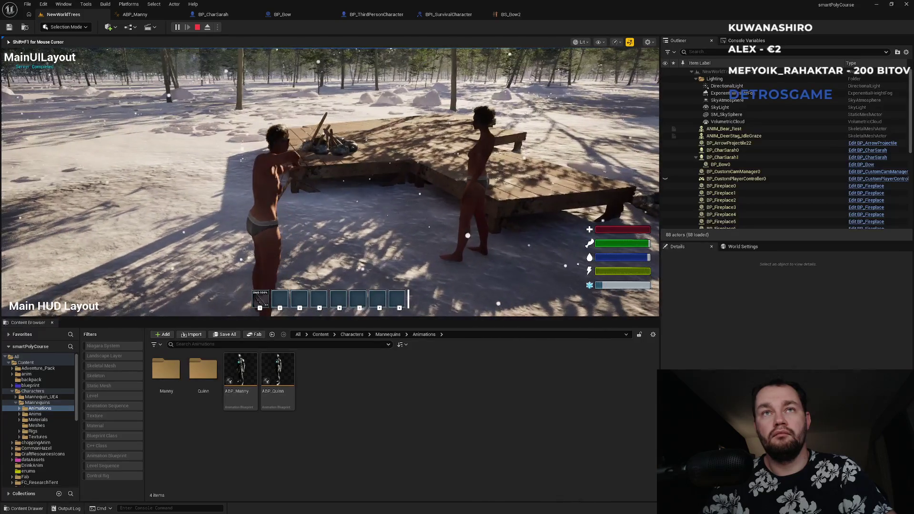
{"action": "left_click", "coordinate": [329, 181]}
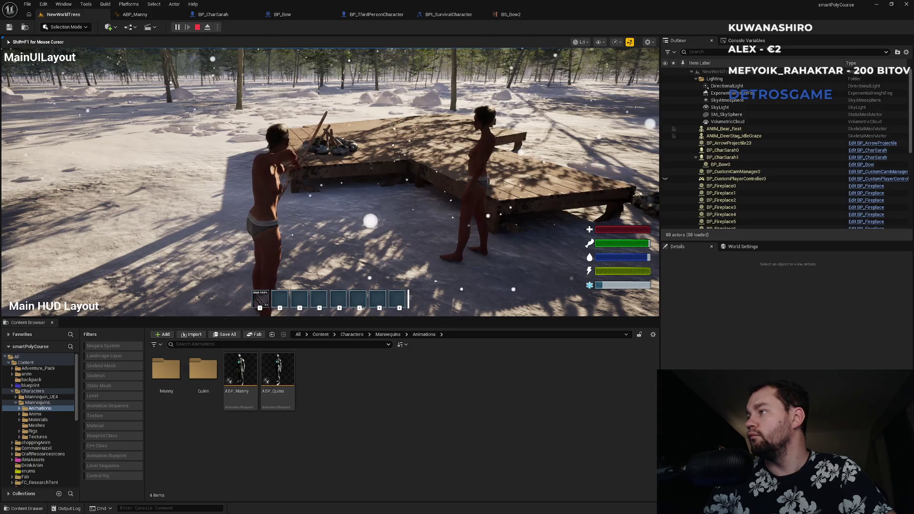
{"action": "left_click", "coordinate": [329, 182]}
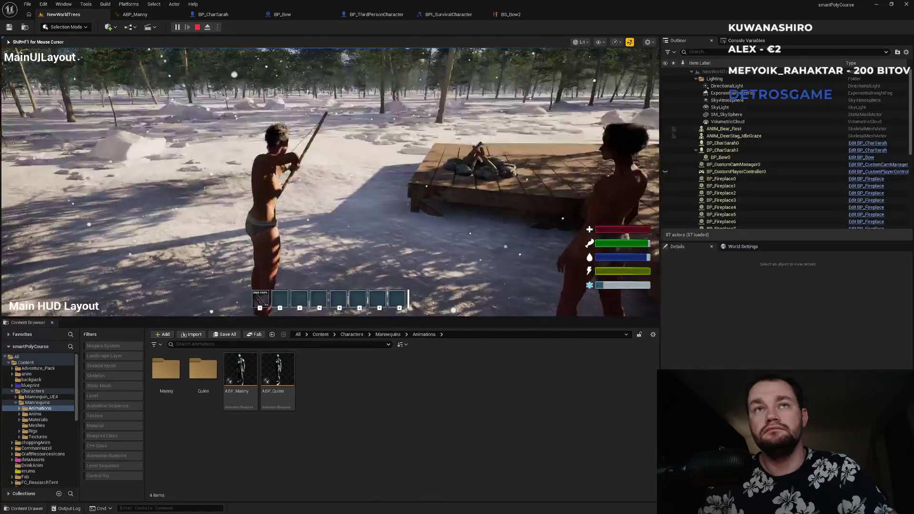
{"action": "key", "text": "i"}
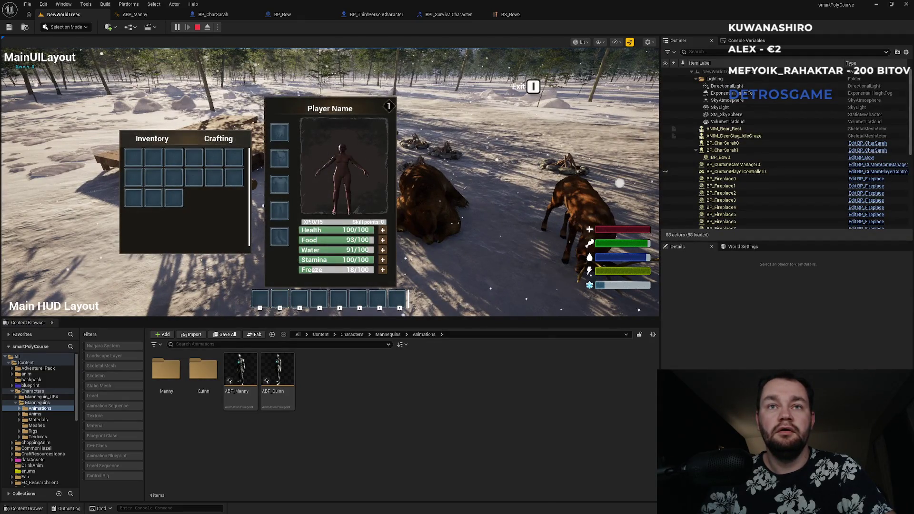
{"action": "key", "text": "i"}
{"action": "key", "text": "super"}
{"action": "key", "text": "super"}
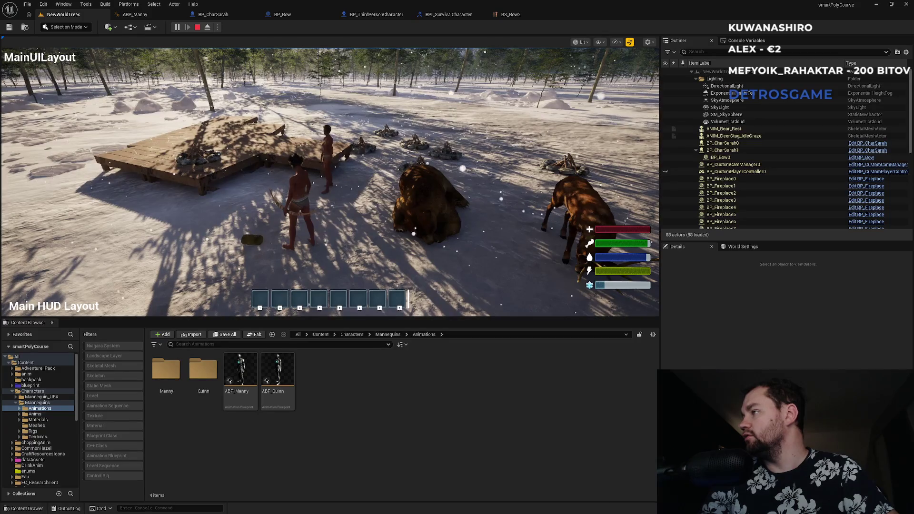
{"action": "key", "text": "w"}
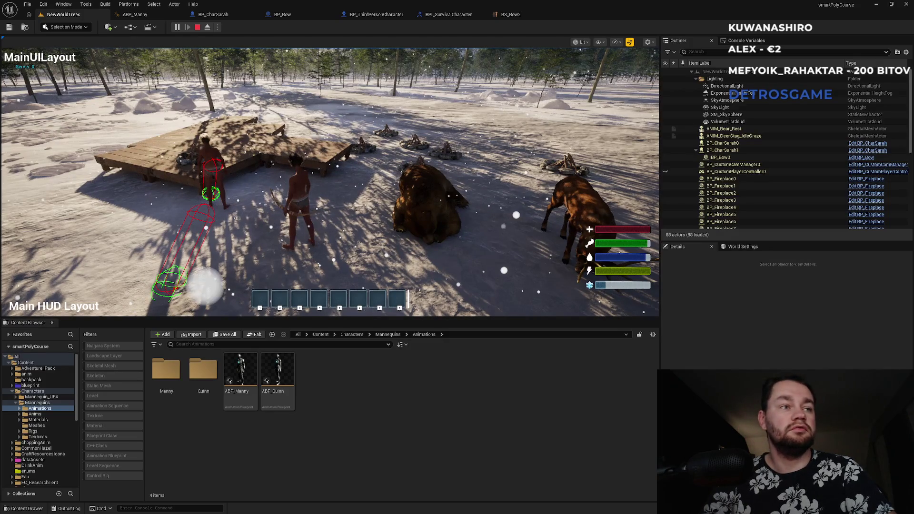
{"action": "key", "text": "Escape"}
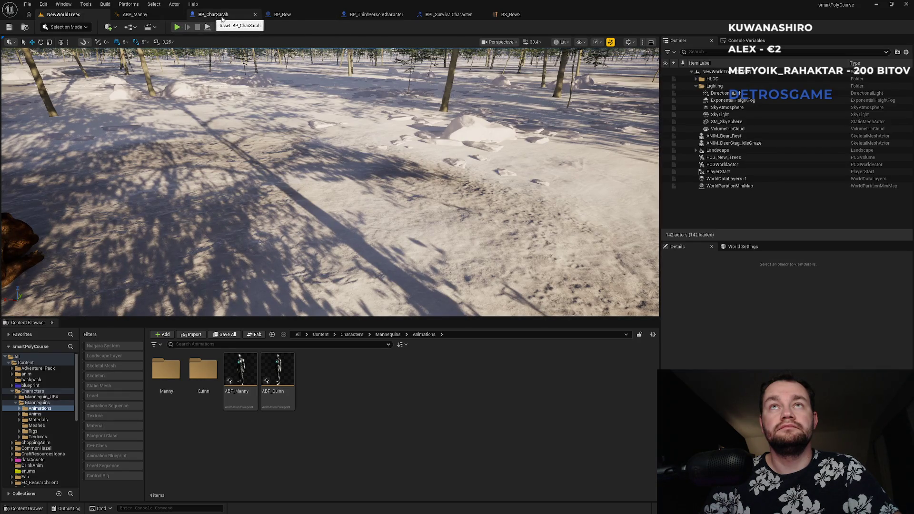
Step: Disconnect Add Item on Server from the Authority branch and bring the debug comment area into view
{"action": "left_click", "coordinate": [368, 15]}
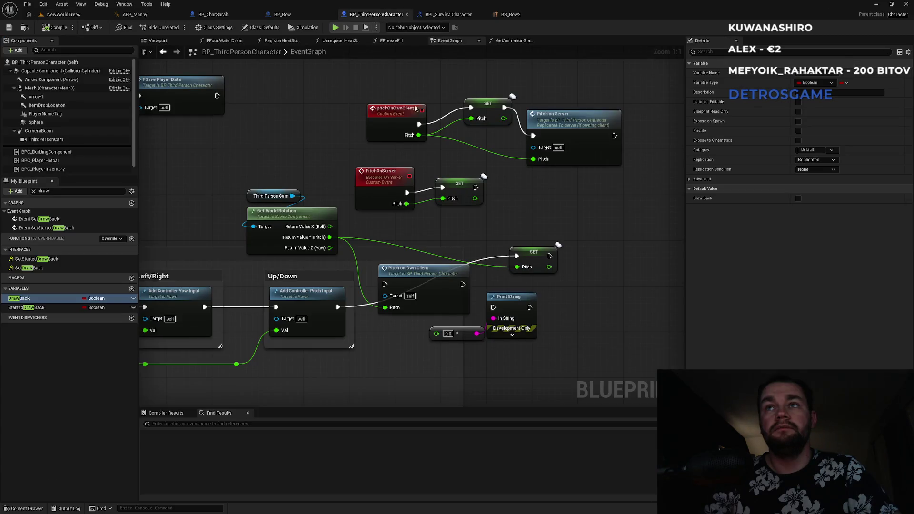
{"action": "scroll", "coordinate": [432, 112], "scroll_direction": "down", "scroll_amount": 8}
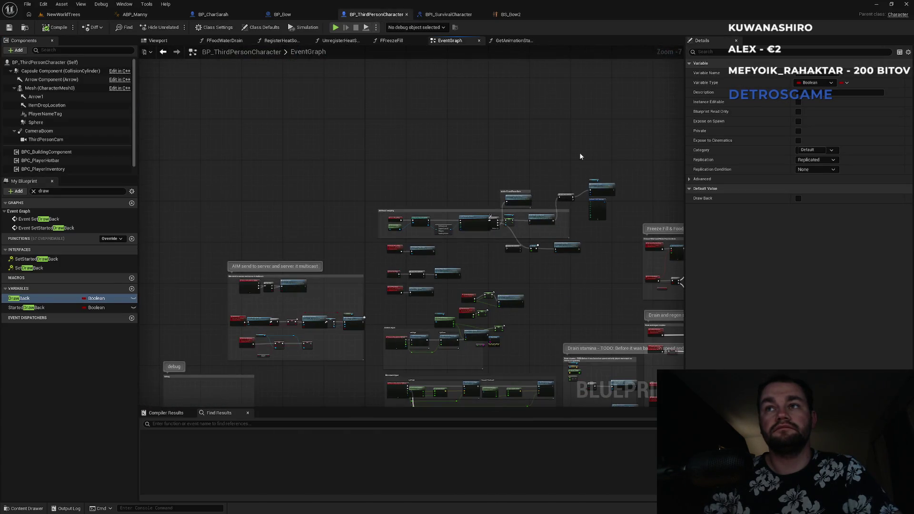
{"action": "scroll", "coordinate": [592, 169], "scroll_direction": "up", "scroll_amount": 4}
{"action": "left_click", "coordinate": [559, 245], "text": "alt"}
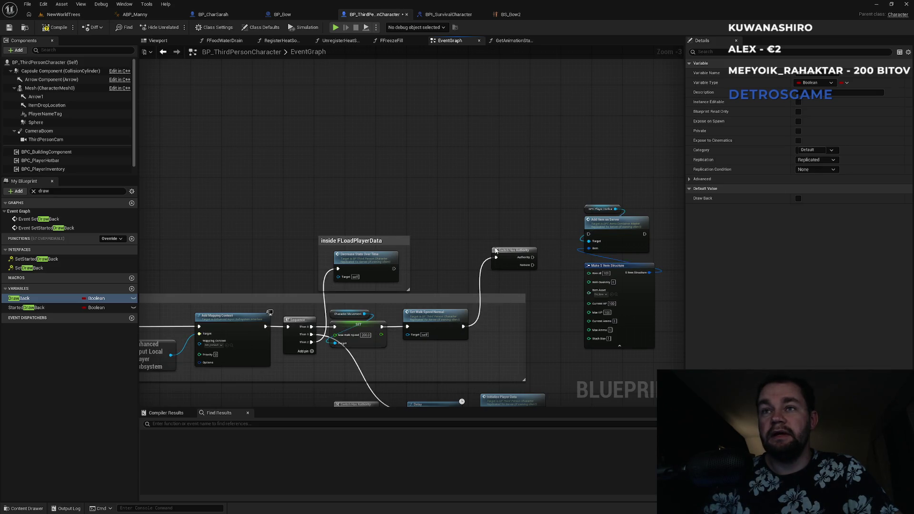
{"action": "scroll", "coordinate": [443, 238], "scroll_direction": "up", "scroll_amount": 3}
{"action": "right_click", "coordinate": [441, 239]}
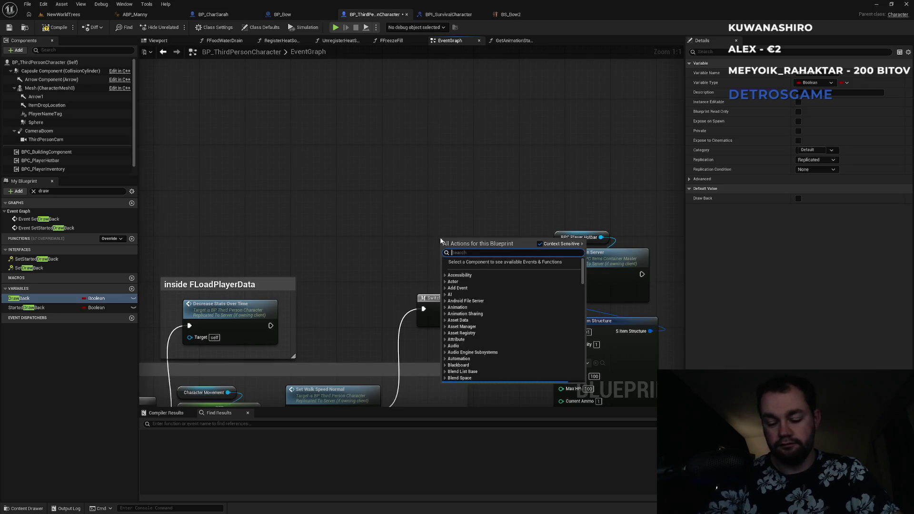
{"action": "type", "text": "key"}
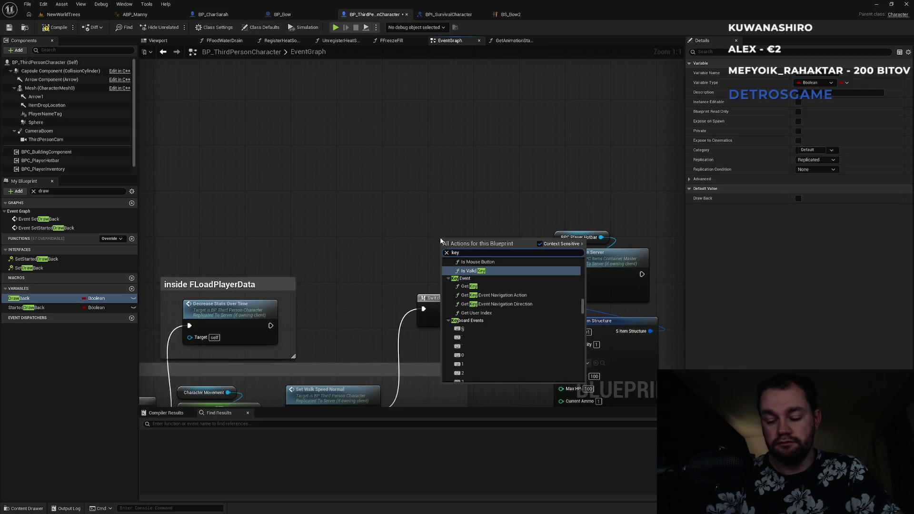
{"action": "left_click", "coordinate": [387, 252]}
{"action": "scroll", "coordinate": [387, 253], "scroll_direction": "down", "scroll_amount": 6}
{"action": "mouse_move", "coordinate": [417, 213]}
{"action": "left_mouse_down"}
{"action": "mouse_move", "coordinate": [496, 198]}
{"action": "mouse_move", "coordinate": [358, 283]}
{"action": "mouse_move", "coordinate": [375, 331]}
{"action": "mouse_move", "coordinate": [348, 298]}
{"action": "mouse_move", "coordinate": [550, 163]}
{"action": "mouse_move", "coordinate": [453, 218]}
{"action": "mouse_move", "coordinate": [174, 299]}
{"action": "mouse_move", "coordinate": [257, 253]}
{"action": "mouse_move", "coordinate": [177, 246]}
{"action": "left_mouse_up"}
{"action": "scroll", "coordinate": [495, 198], "scroll_direction": "up", "scroll_amount": 2}
Step: Add a 0 key event in the debug area and wire it to Add Item on Server
{"action": "right_click", "coordinate": [326, 188]}
{"action": "type", "text": "key 0"}
{"action": "scroll", "coordinate": [376, 299], "scroll_direction": "down", "scroll_amount": 10}
{"action": "scroll", "coordinate": [374, 295], "scroll_direction": "down", "scroll_amount": 5}
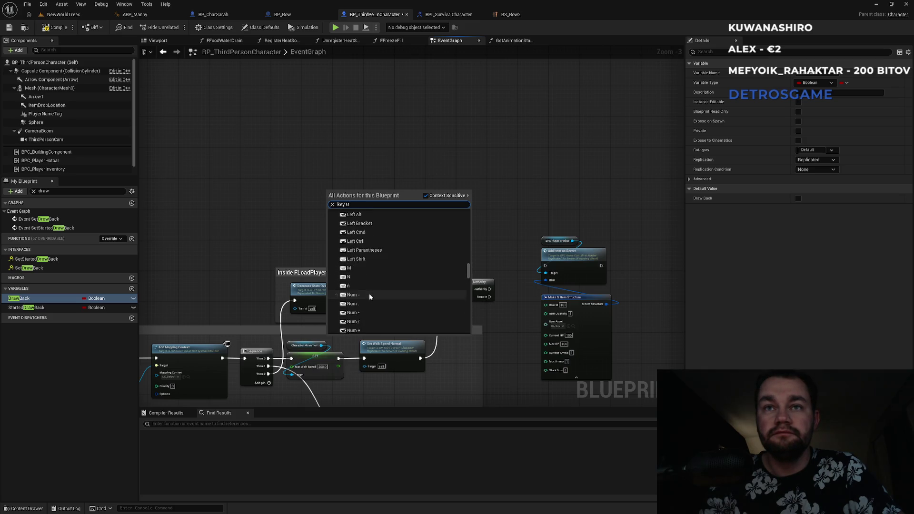
{"action": "scroll", "coordinate": [368, 286], "scroll_direction": "down", "scroll_amount": 5}
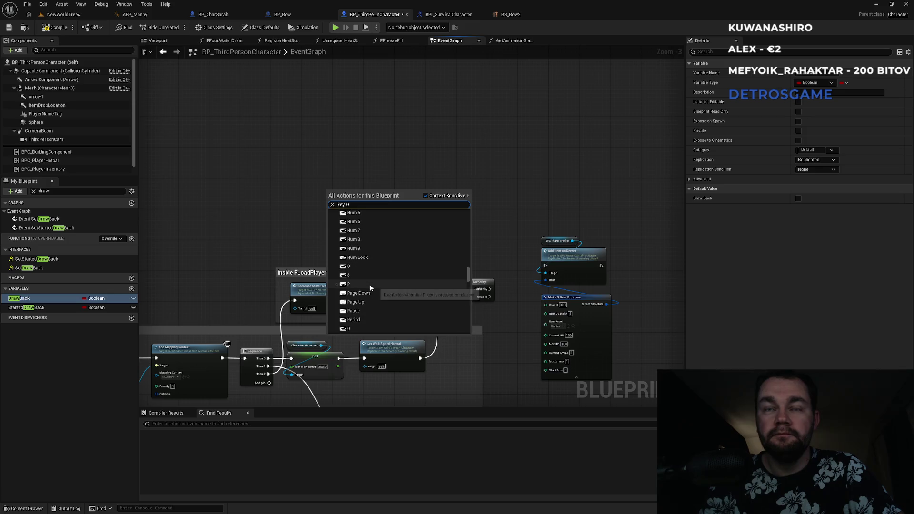
{"action": "left_click", "coordinate": [367, 266]}
{"action": "left_click_drag", "start_coordinate": [334, 200], "coordinate": [546, 266]}
Step: Delete Switch Has Authority, link Set Walk Speed Normal to Add Item on Server, and start a playtest
{"action": "left_click", "coordinate": [87, 16]}
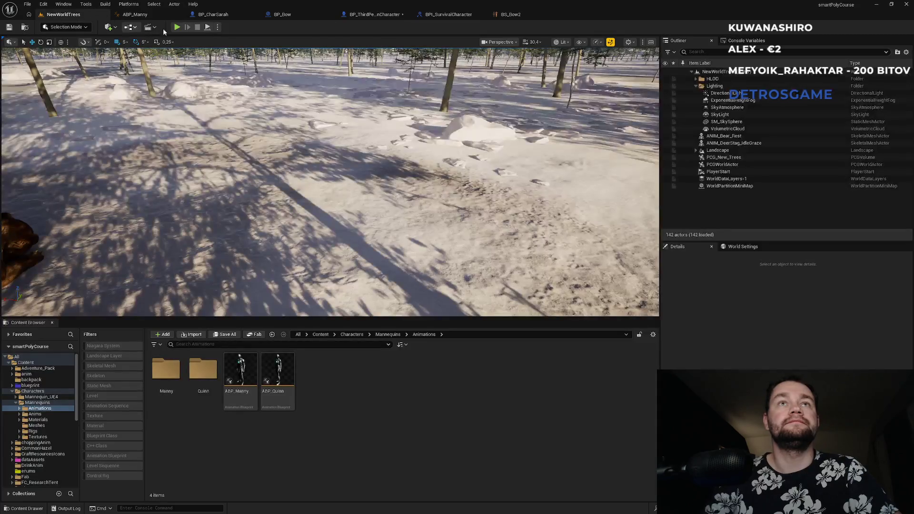
{"action": "left_click", "coordinate": [521, 16]}
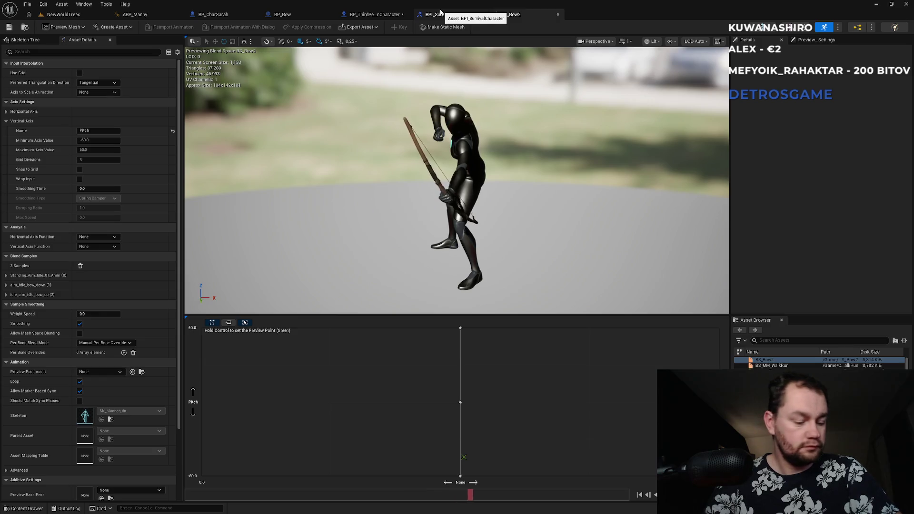
{"action": "left_click", "coordinate": [371, 14]}
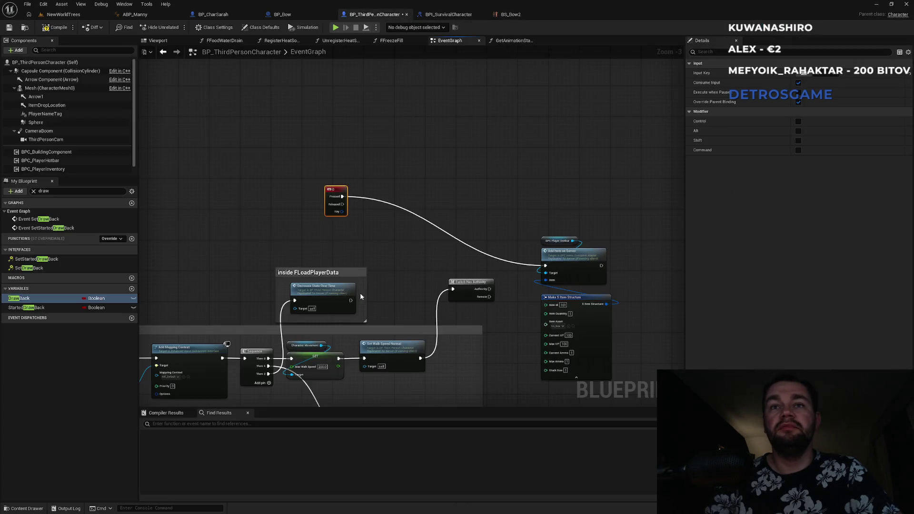
{"action": "left_click", "coordinate": [472, 284]}
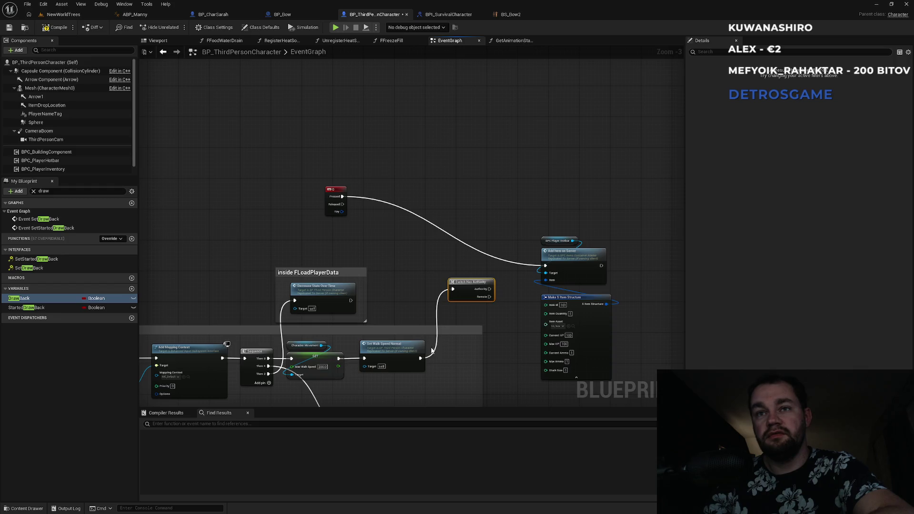
{"action": "key", "text": "Delete"}
{"action": "mouse_move", "coordinate": [421, 358]}
{"action": "left_mouse_down"}
{"action": "mouse_move", "coordinate": [515, 276]}
{"action": "mouse_move", "coordinate": [546, 265]}
{"action": "left_mouse_up"}
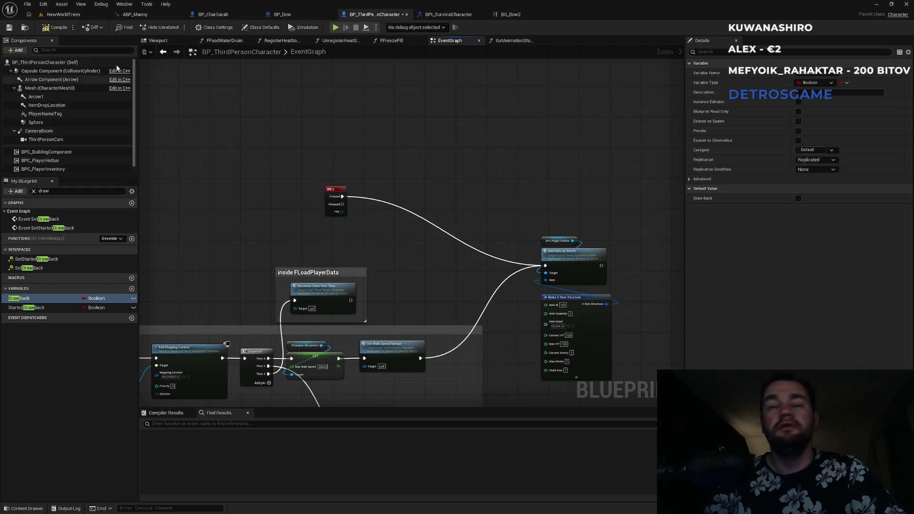
{"action": "left_click", "coordinate": [63, 15]}
{"action": "left_click", "coordinate": [179, 28]}
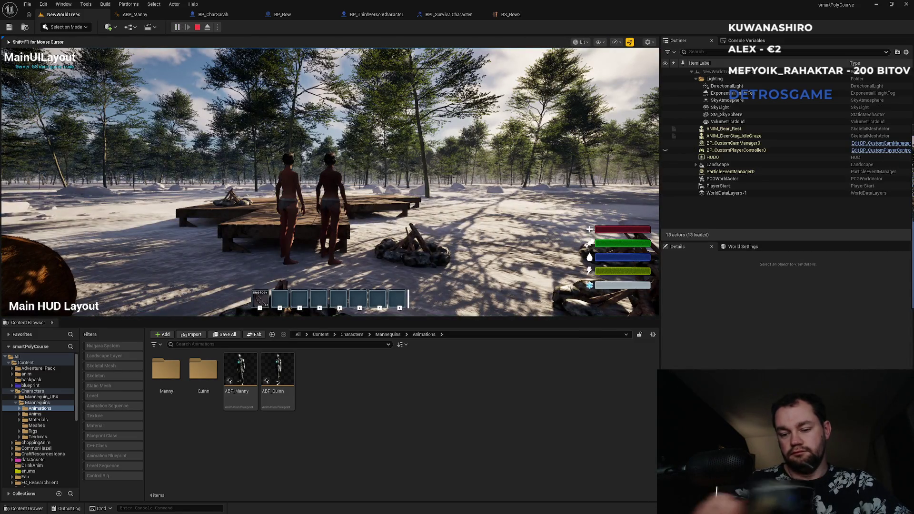
{"action": "key", "text": "super"}
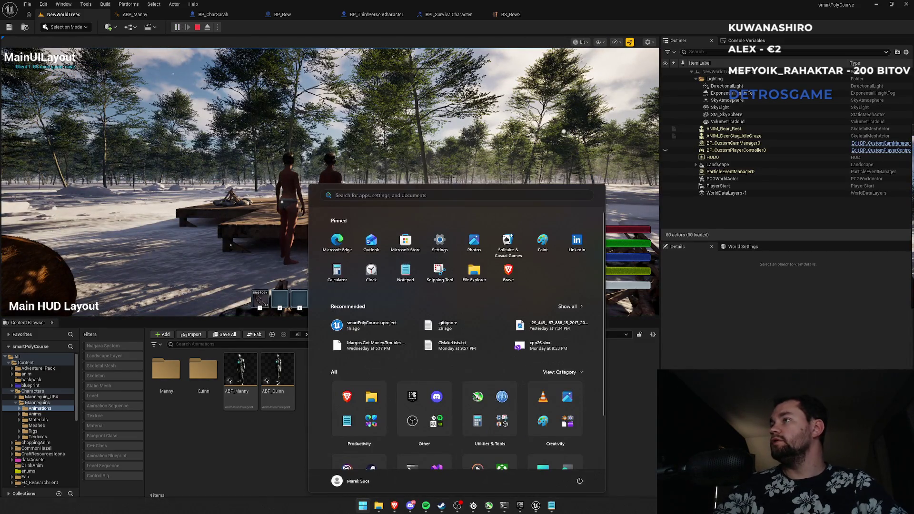
{"action": "key", "text": "Escape"}
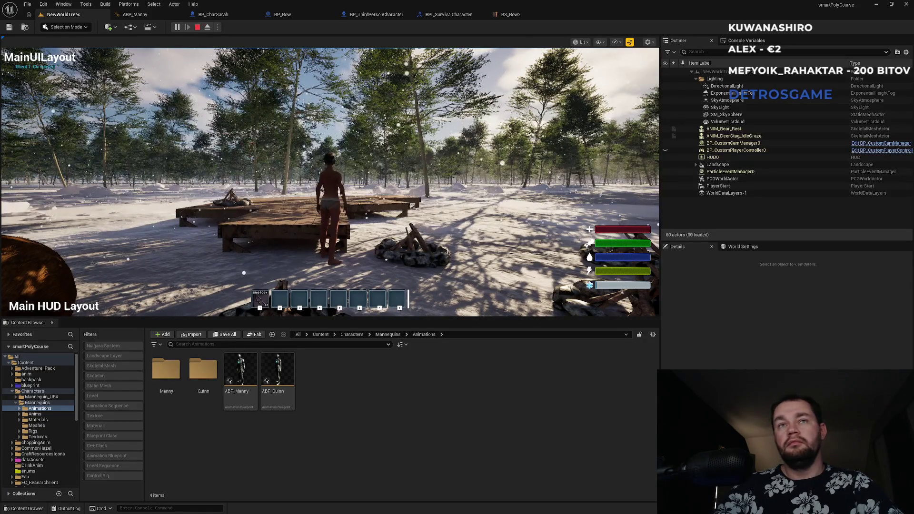
{"action": "key", "text": "F11"}
{"action": "key", "text": "Escape"}
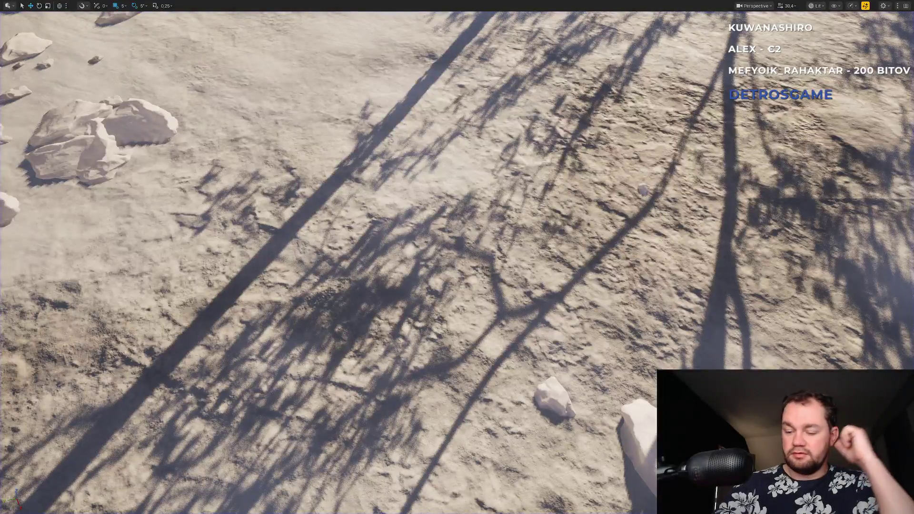
{"action": "key", "text": "F11"}
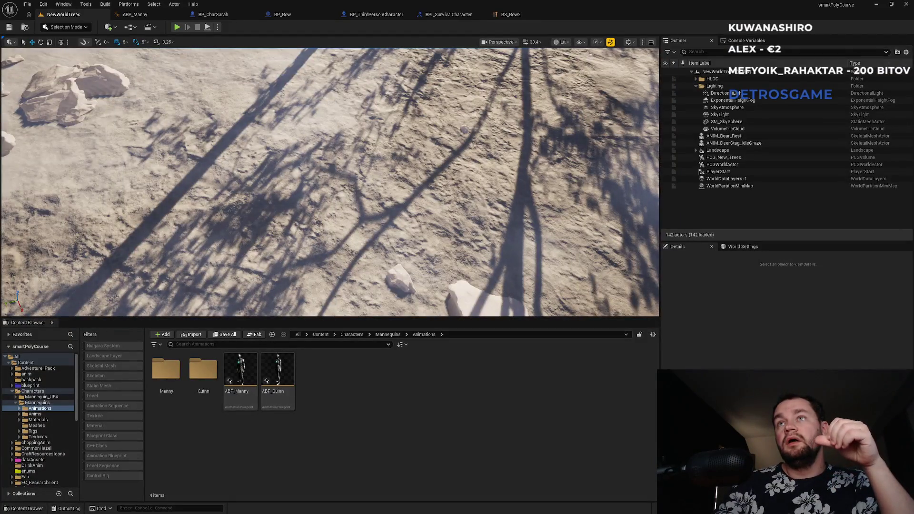
Step: Set all viewport scalability groups to Low quality
{"action": "left_click", "coordinate": [598, 42]}
{"action": "mouse_move", "coordinate": [654, 73]}
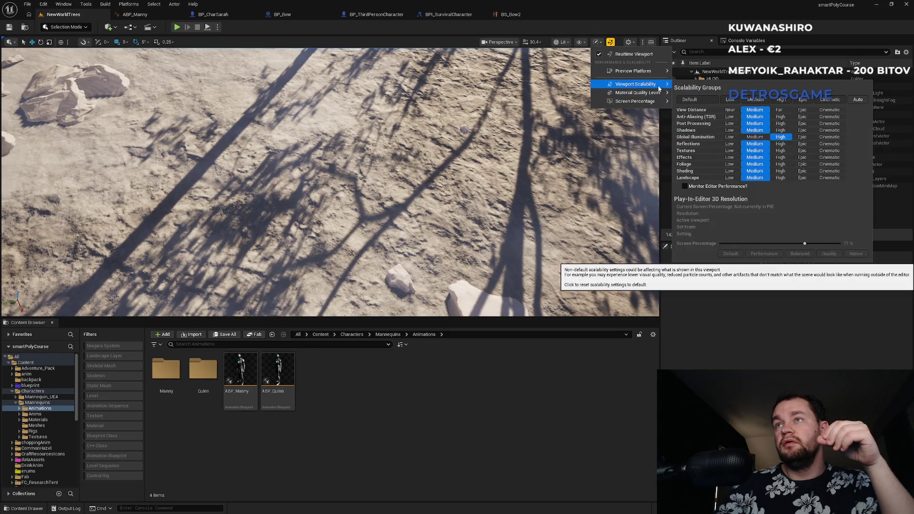
{"action": "left_click", "coordinate": [726, 103]}
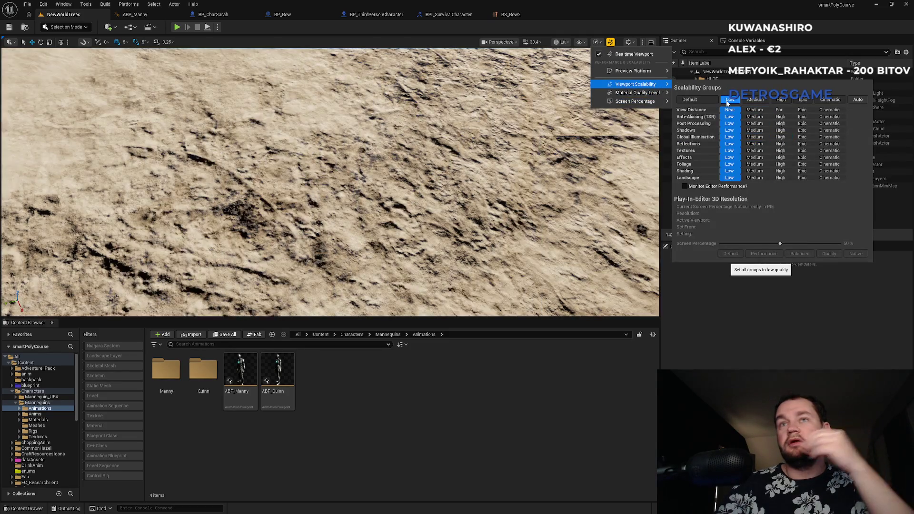
{"action": "mouse_move", "coordinate": [635, 101]}
{"action": "left_click", "coordinate": [177, 28]}
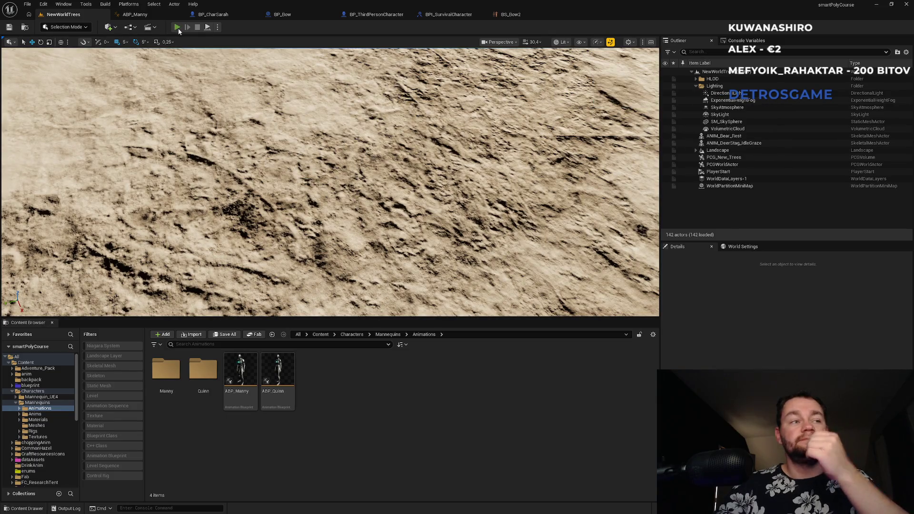
Step: Run a quick play-in-editor test of NewWorldTrees and stop it with Escape
{"action": "left_click", "coordinate": [177, 27]}
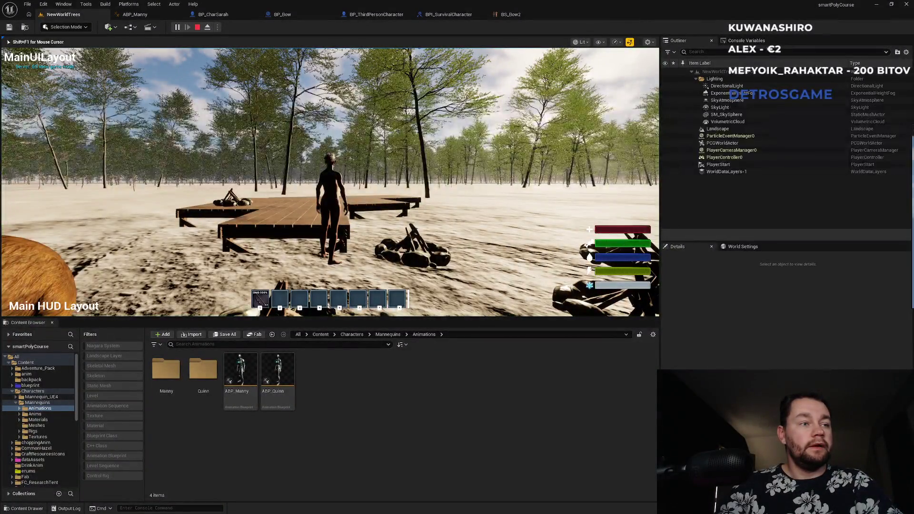
{"action": "key", "text": "super"}
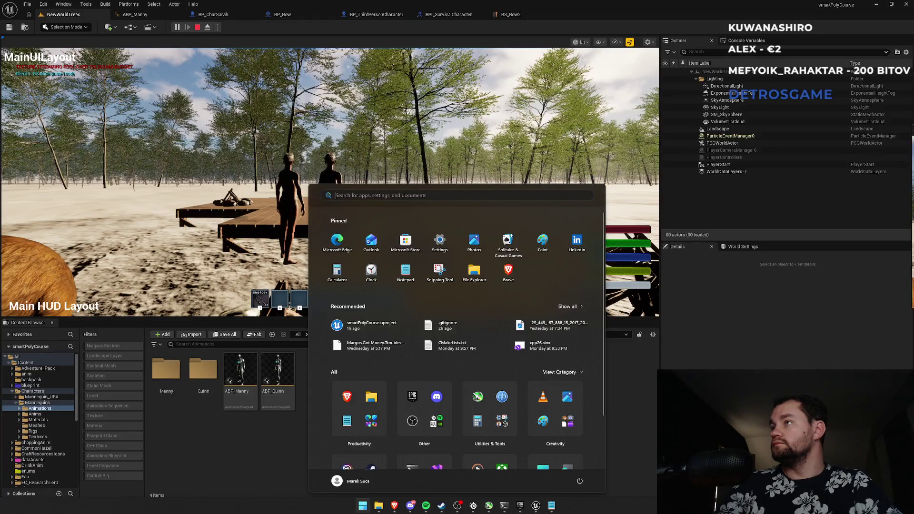
{"action": "key", "text": "super"}
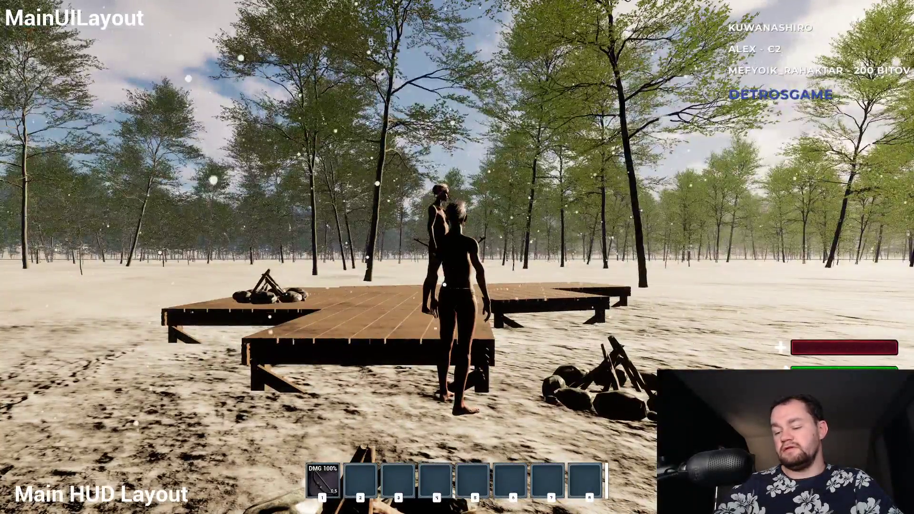
{"action": "key", "text": "Escape"}
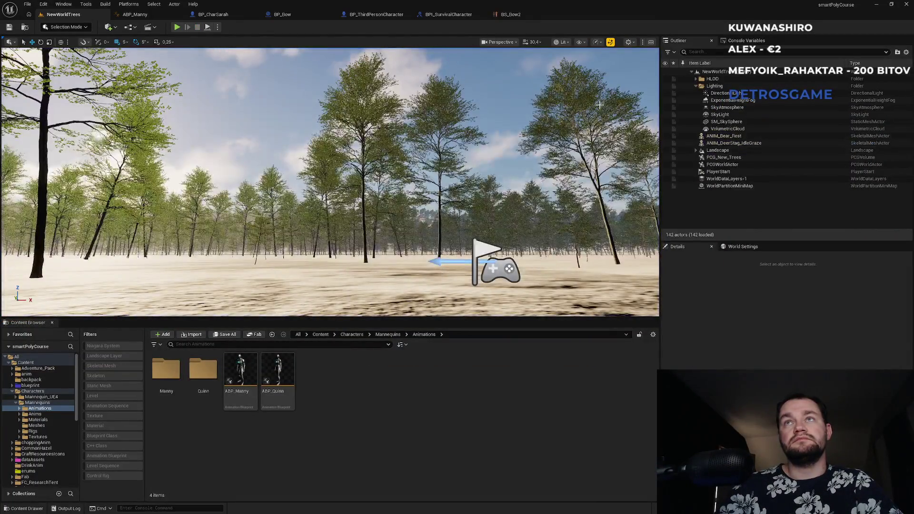
{"action": "left_click", "coordinate": [134, 15]}
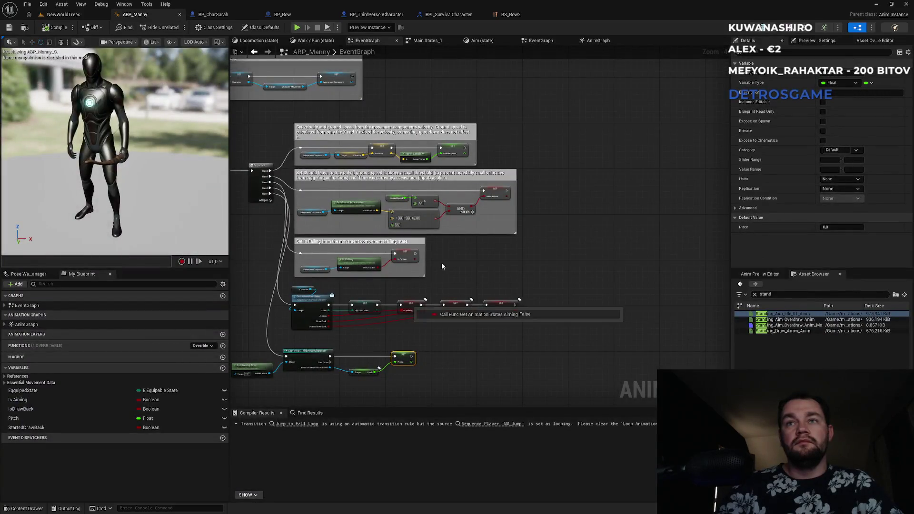
{"action": "scroll", "coordinate": [398, 359], "scroll_direction": "up", "scroll_amount": 3}
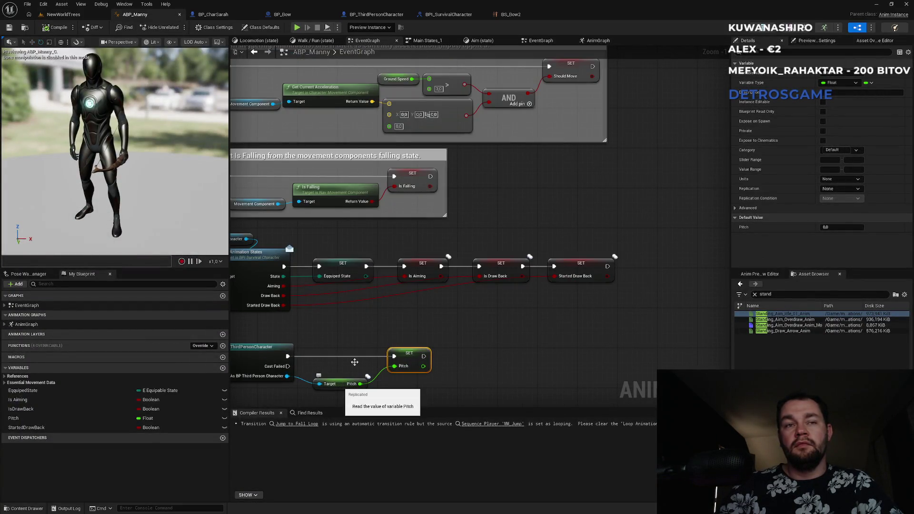
{"action": "left_click", "coordinate": [213, 14]}
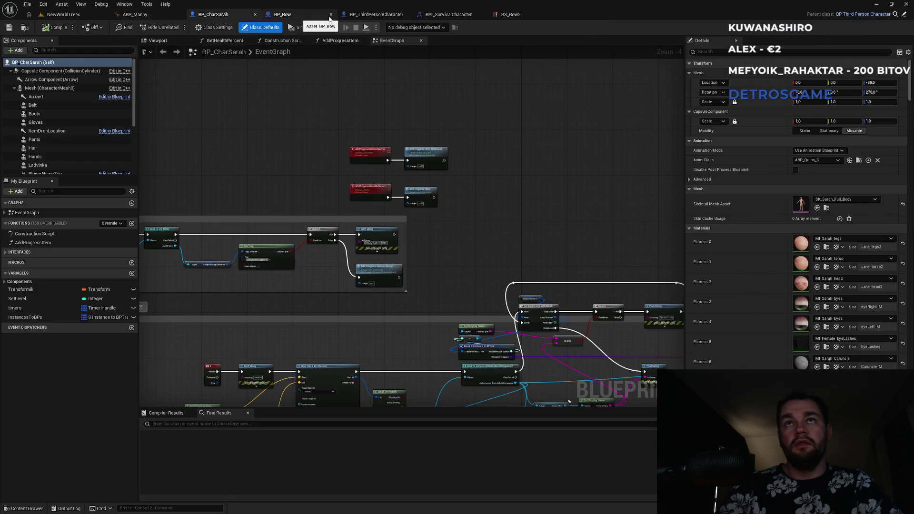
{"action": "left_click", "coordinate": [369, 14]}
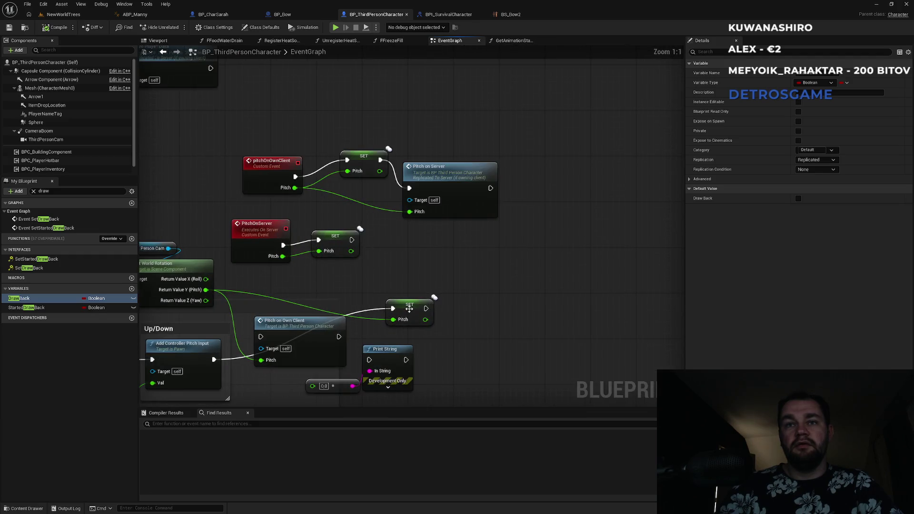
{"action": "left_click", "coordinate": [408, 309]}
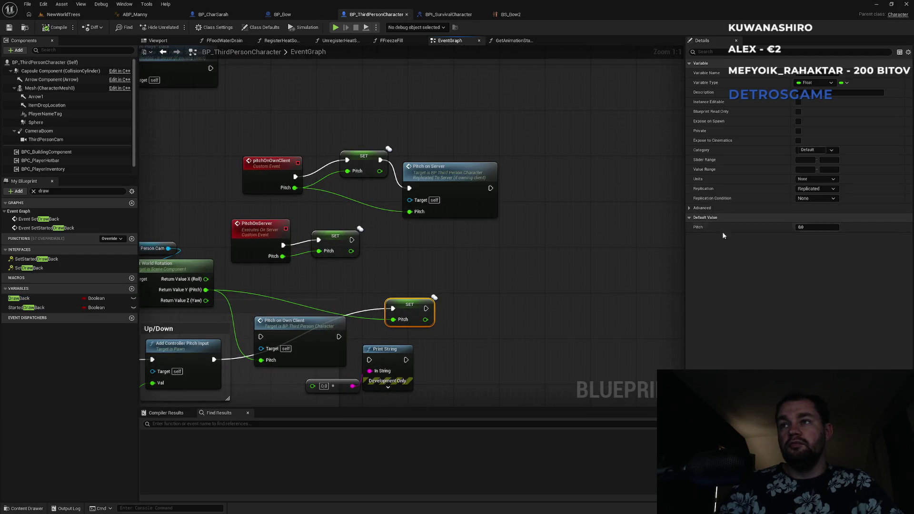
{"action": "left_click", "coordinate": [812, 189]}
{"action": "key", "text": "Escape"}
{"action": "key", "text": "ctrl+z"}
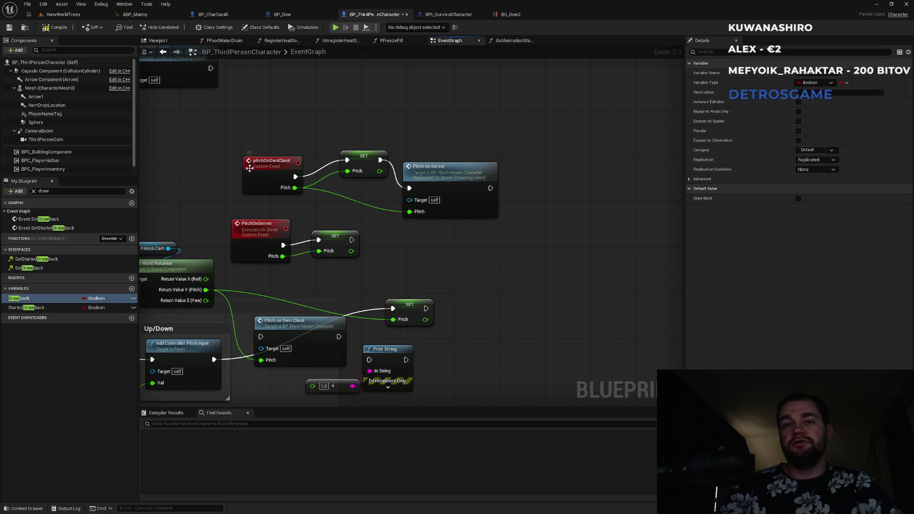
{"action": "left_click", "coordinate": [62, 15]}
{"action": "left_click", "coordinate": [179, 28]}
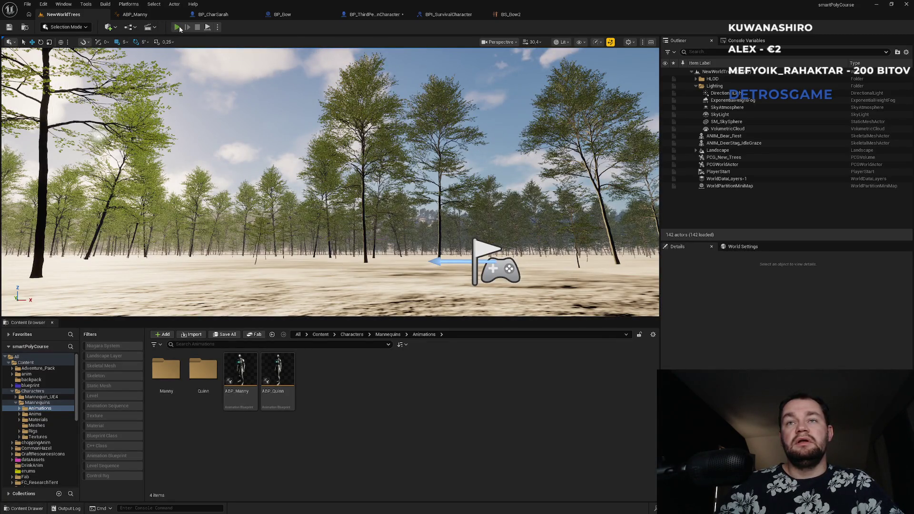
{"action": "key", "text": "super"}
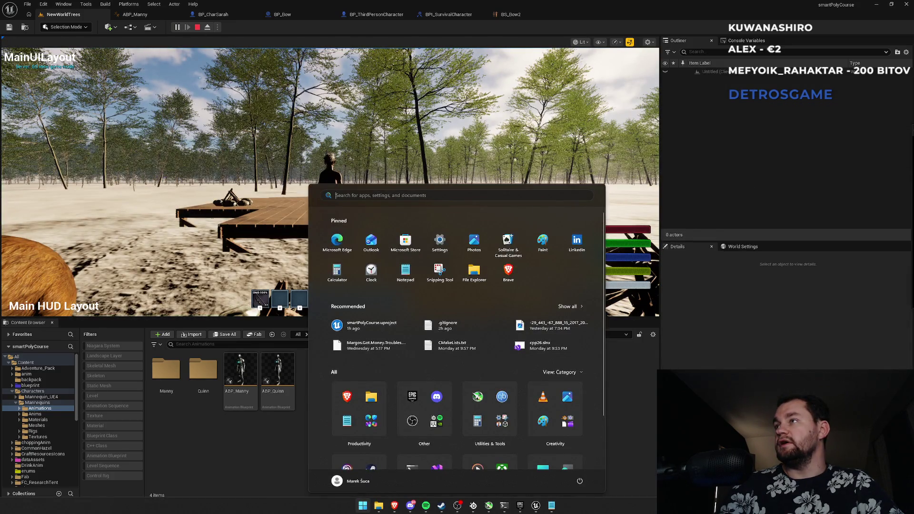
{"action": "key", "text": "Escape"}
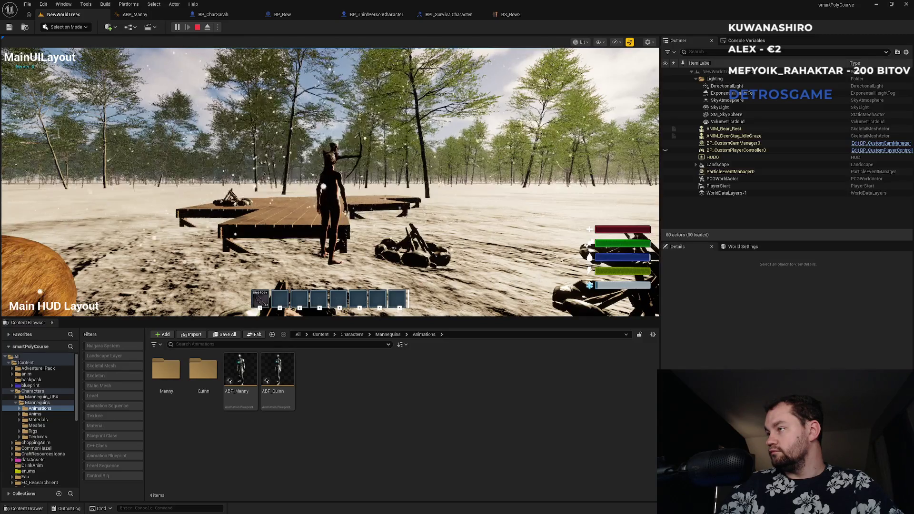
{"action": "key", "text": "F11"}
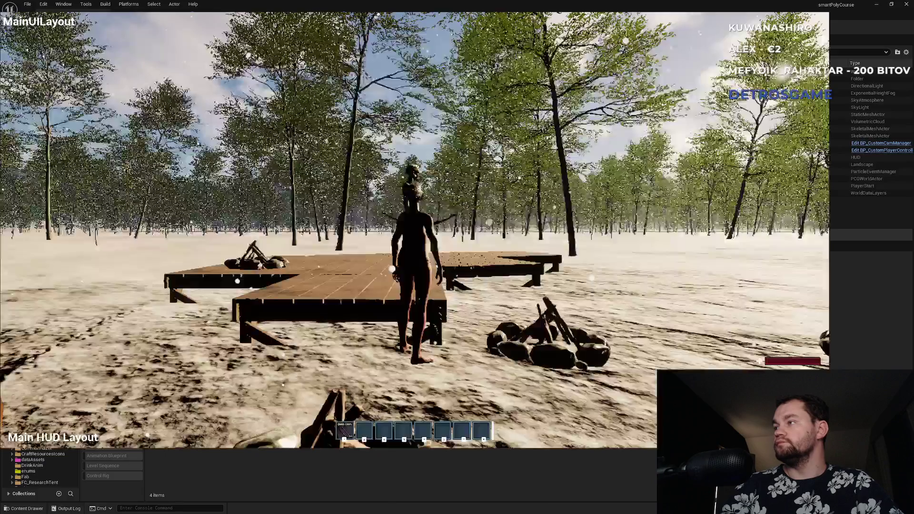
{"action": "key", "text": "F11"}
{"action": "key", "text": "Escape"}
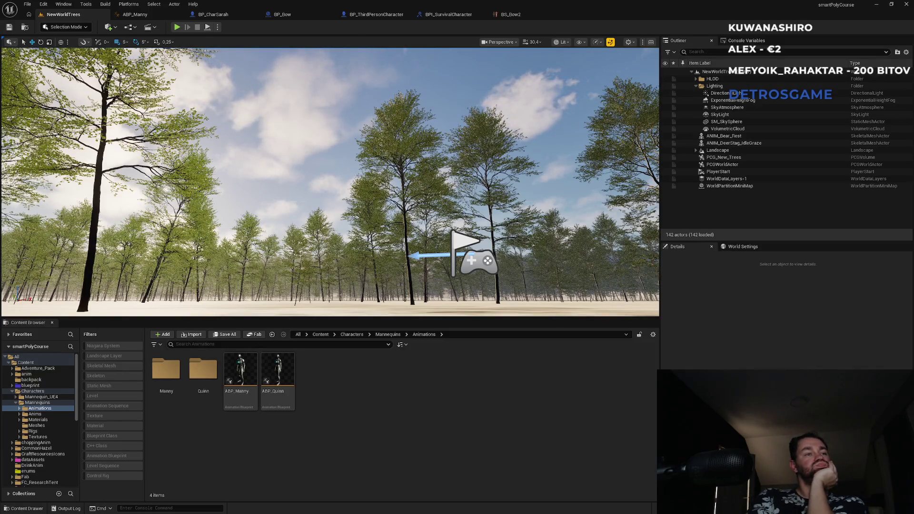
{"action": "key", "text": "alt+Tab"}
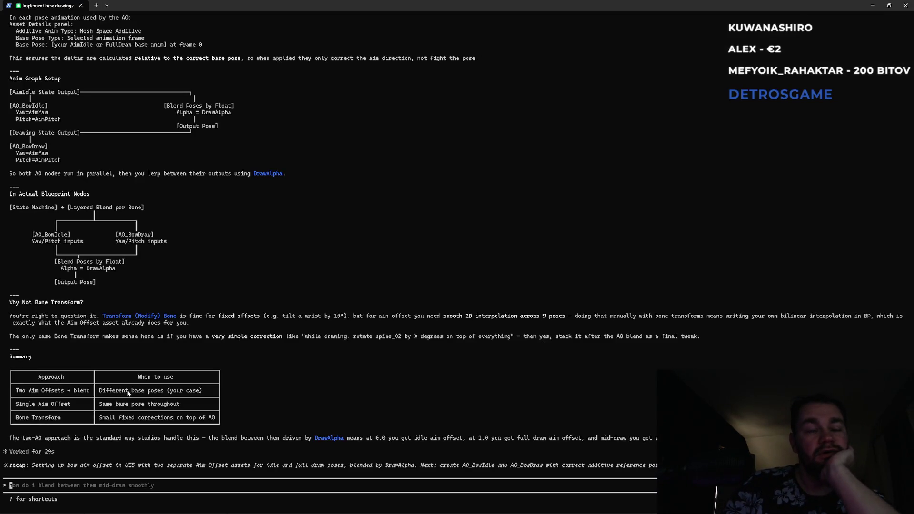
{"action": "scroll", "coordinate": [132, 404], "scroll_direction": "up", "scroll_amount": 8}
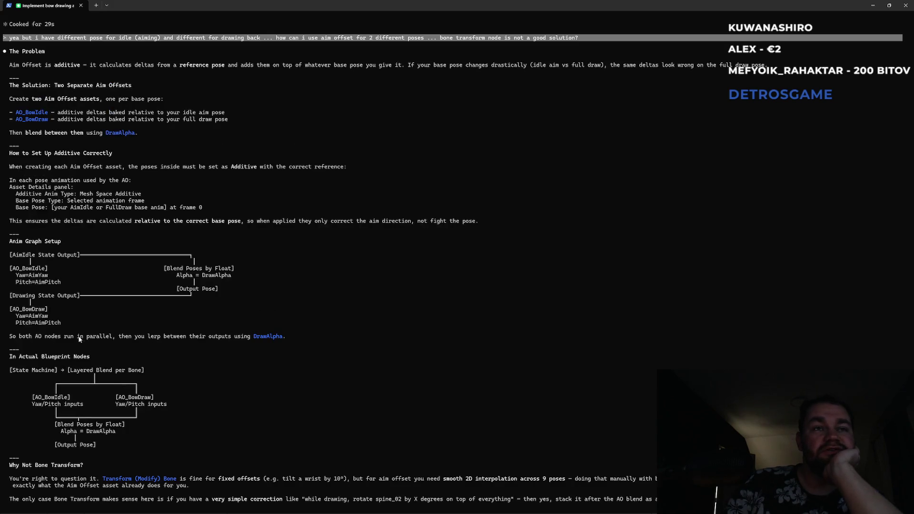
{"action": "scroll", "coordinate": [63, 328], "scroll_direction": "up", "scroll_amount": 8}
{"action": "scroll", "coordinate": [90, 340], "scroll_direction": "down", "scroll_amount": 6}
{"action": "scroll", "coordinate": [90, 342], "scroll_direction": "down", "scroll_amount": 10}
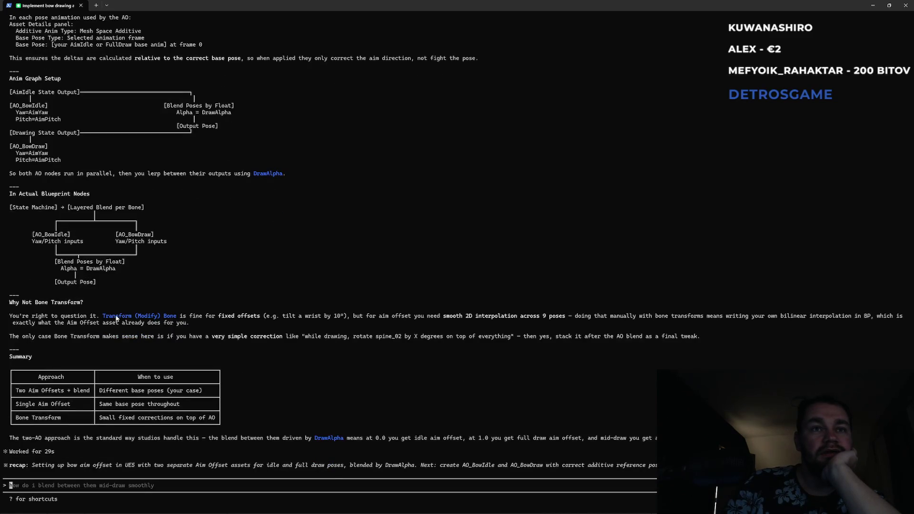
{"action": "left_click_drag", "start_coordinate": [178, 317], "coordinate": [303, 318]}
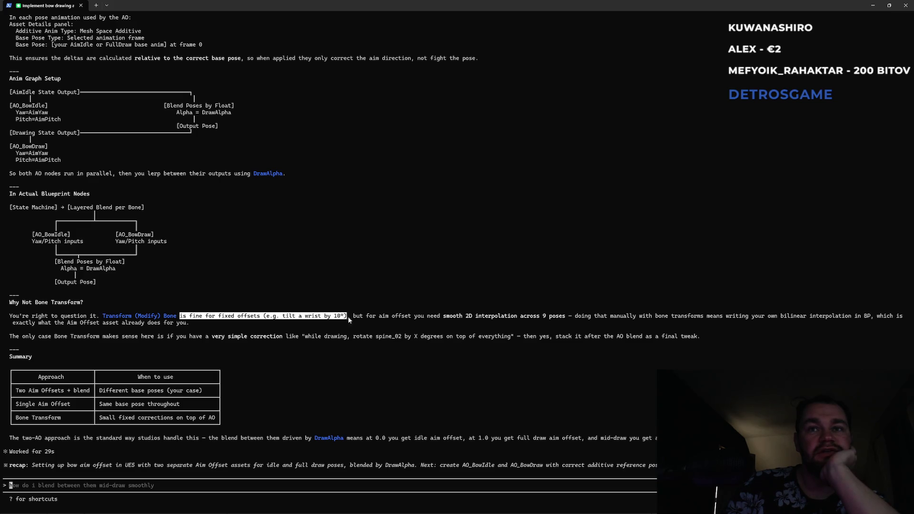
{"action": "key", "text": "ctrl+c"}
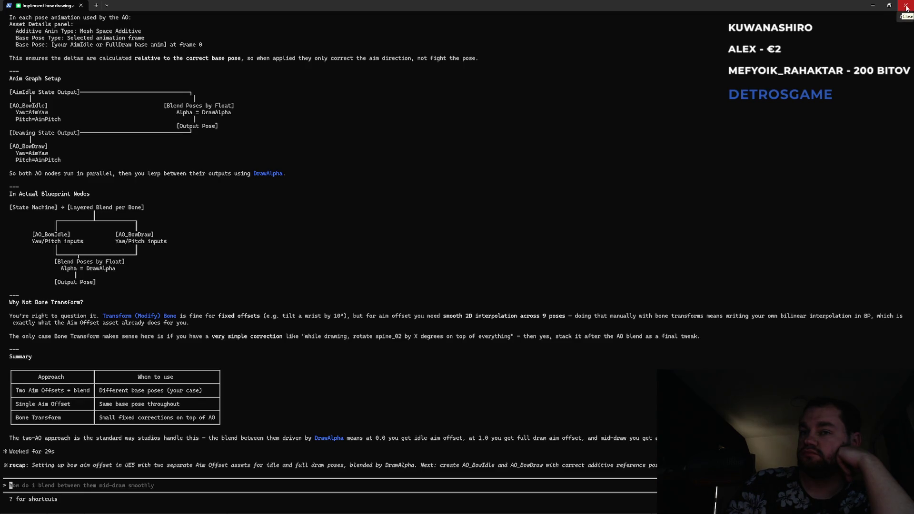
Step: Scroll back to the 'Implementing Aim Offset in UE5' answer and highlight its 2D grid and axis-range lines
{"action": "scroll", "coordinate": [241, 353], "scroll_direction": "up", "scroll_amount": 10}
{"action": "scroll", "coordinate": [240, 353], "scroll_direction": "up", "scroll_amount": 10}
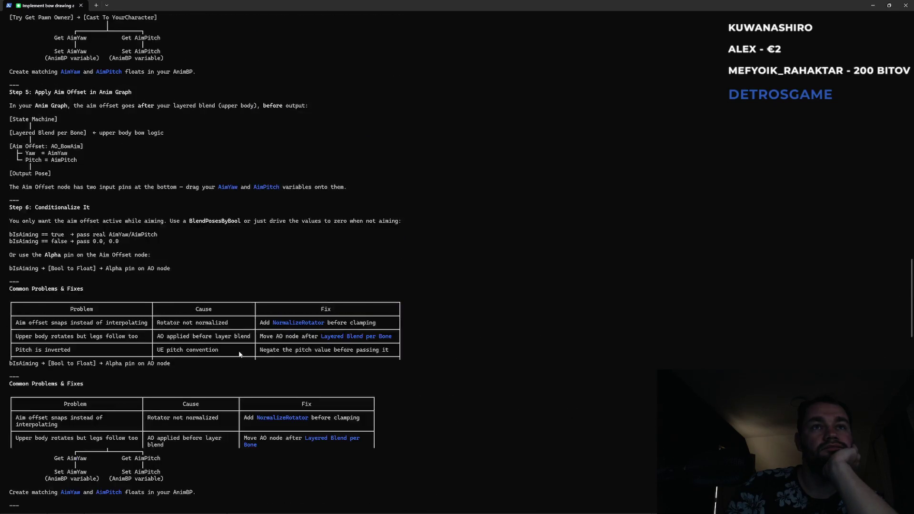
{"action": "scroll", "coordinate": [239, 353], "scroll_direction": "up", "scroll_amount": 12}
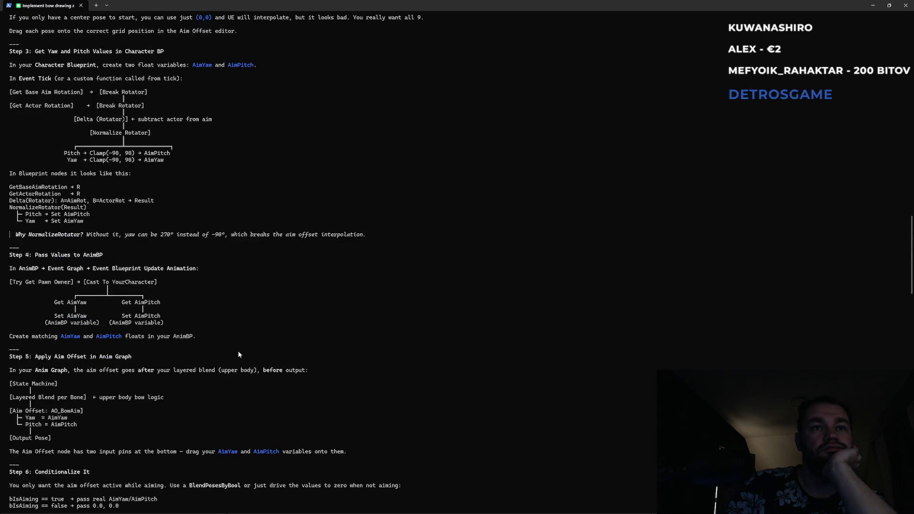
{"action": "scroll", "coordinate": [239, 354], "scroll_direction": "up", "scroll_amount": 18}
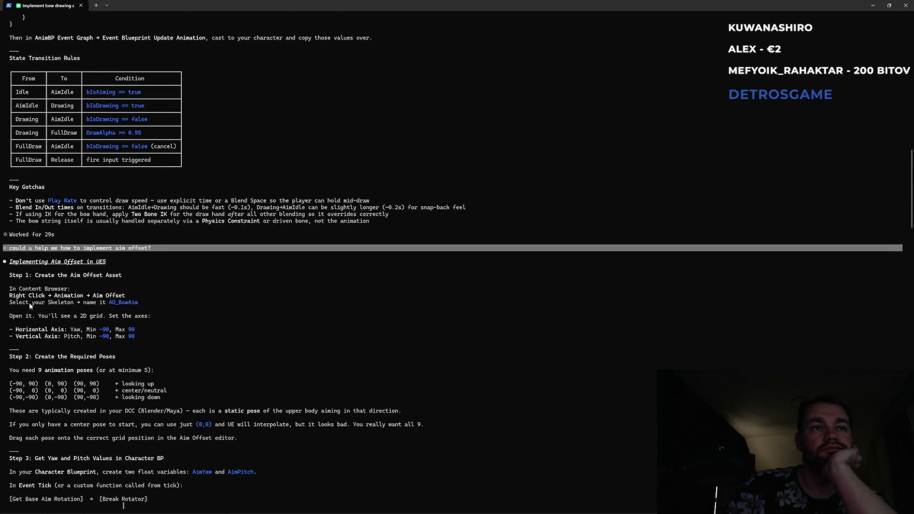
{"action": "left_click_drag", "start_coordinate": [40, 317], "coordinate": [144, 317]}
{"action": "mouse_move", "coordinate": [54, 336]}
{"action": "left_mouse_down"}
{"action": "mouse_move", "coordinate": [132, 336]}
{"action": "mouse_move", "coordinate": [127, 329]}
{"action": "left_mouse_up"}
{"action": "left_click", "coordinate": [73, 363]}
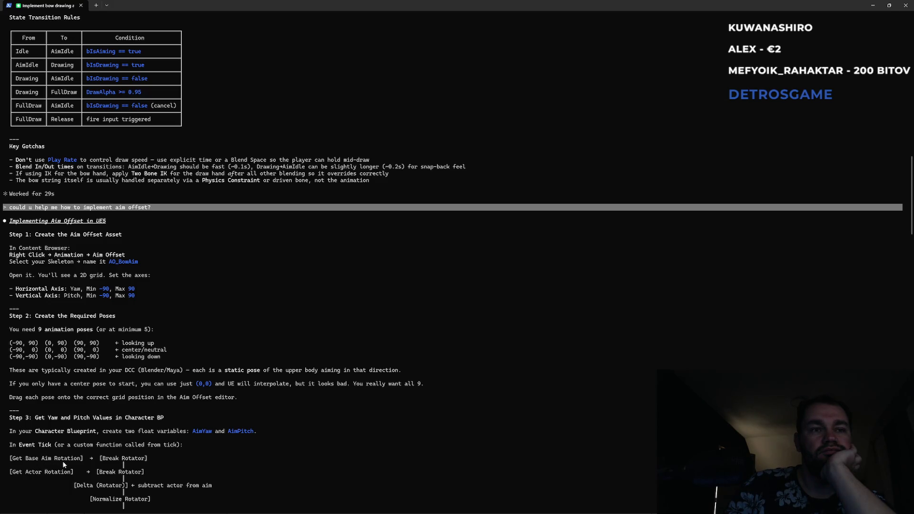
Step: Scroll the terminal back down and return to the Unreal editor
{"action": "scroll", "coordinate": [54, 476], "scroll_direction": "down", "scroll_amount": 2}
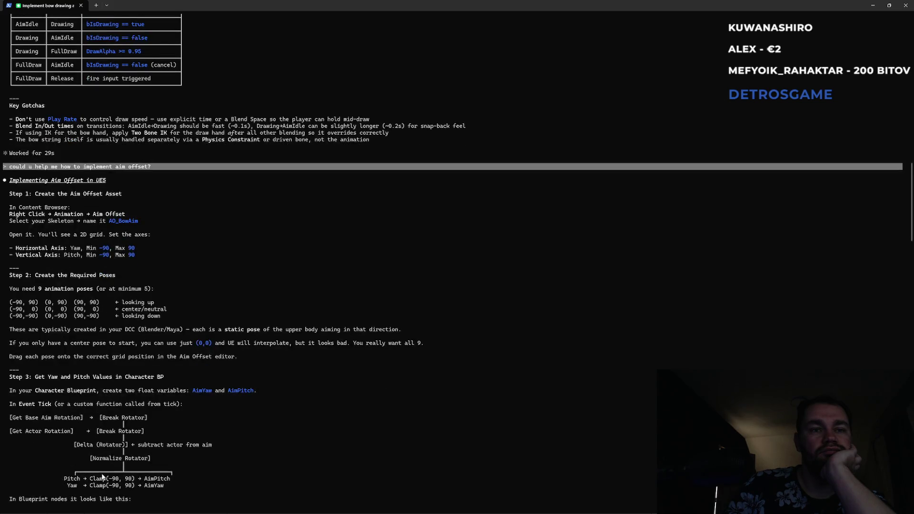
{"action": "scroll", "coordinate": [105, 475], "scroll_direction": "down", "scroll_amount": 2}
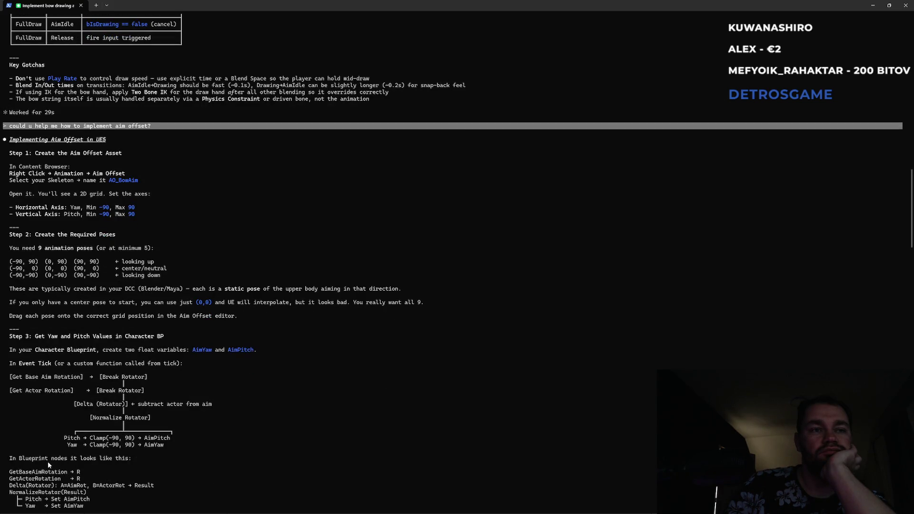
{"action": "scroll", "coordinate": [55, 485], "scroll_direction": "down", "scroll_amount": 3}
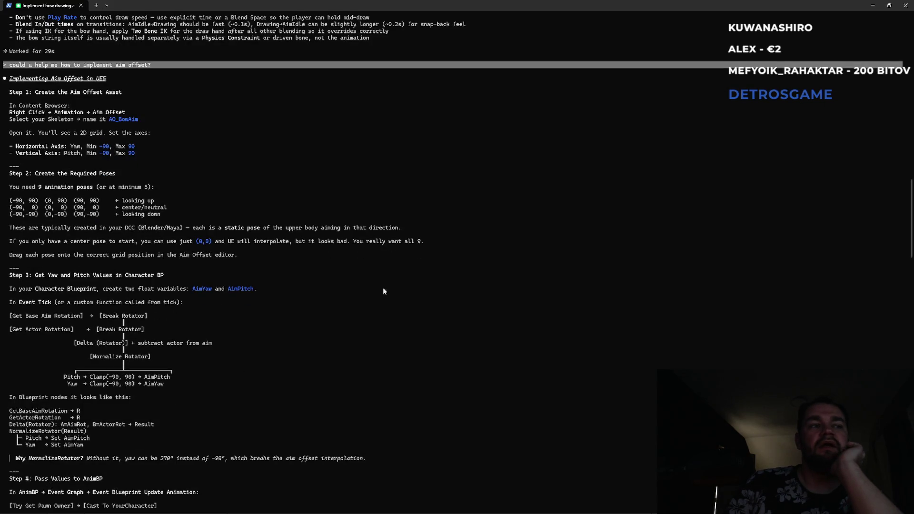
{"action": "left_click", "coordinate": [873, 6]}
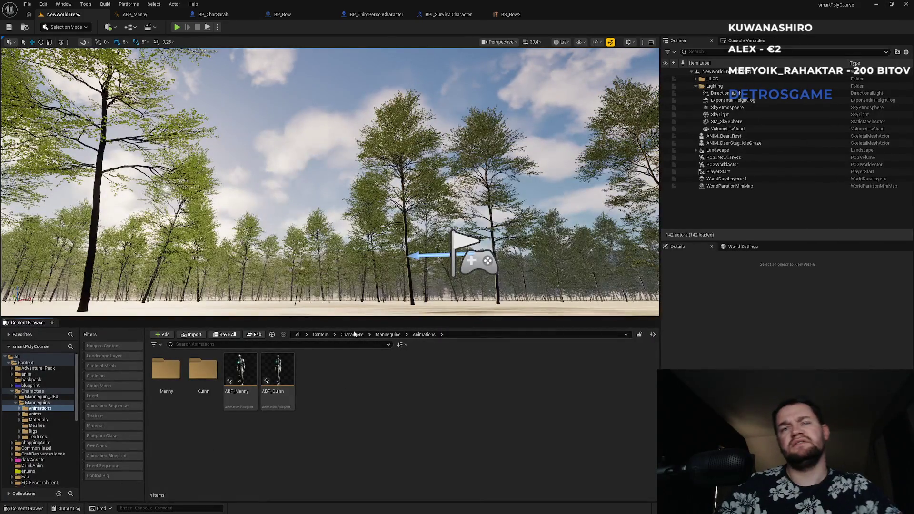
Step: Navigate the Content Browser up from Characters to the top-level Content folder
{"action": "left_click", "coordinate": [343, 336]}
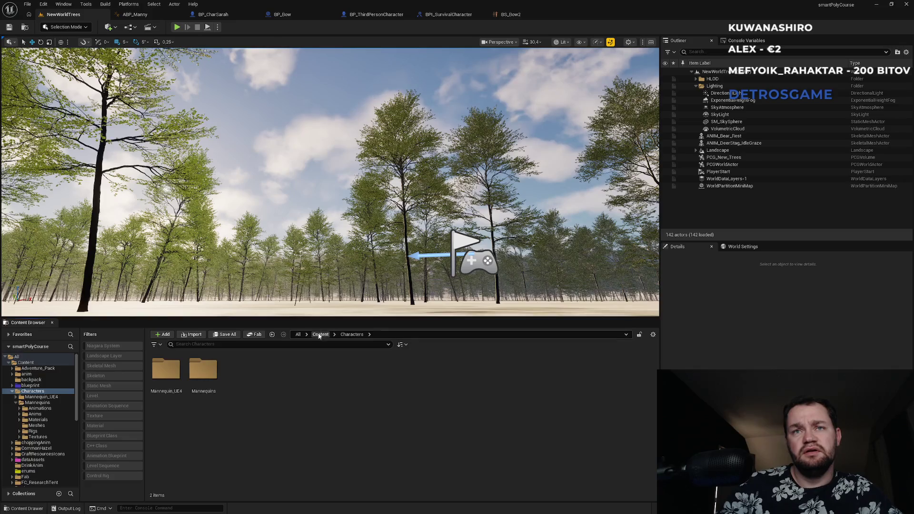
{"action": "left_click", "coordinate": [320, 334]}
{"action": "scroll", "coordinate": [419, 432], "scroll_direction": "down", "scroll_amount": 3}
Step: Start an Animation > Aim Offset, search the skeleton picker for 'mann', then cancel without choosing
{"action": "right_click", "coordinate": [326, 465]}
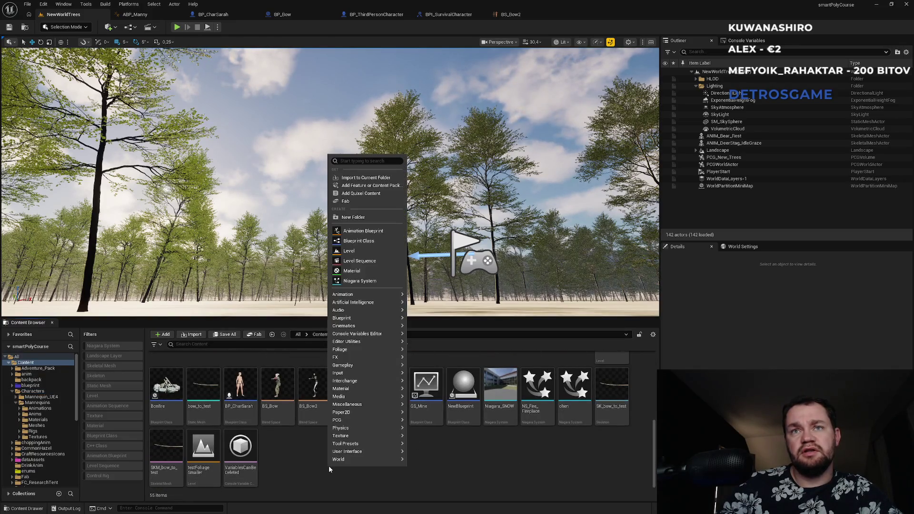
{"action": "mouse_move", "coordinate": [362, 422]}
{"action": "mouse_move", "coordinate": [355, 374]}
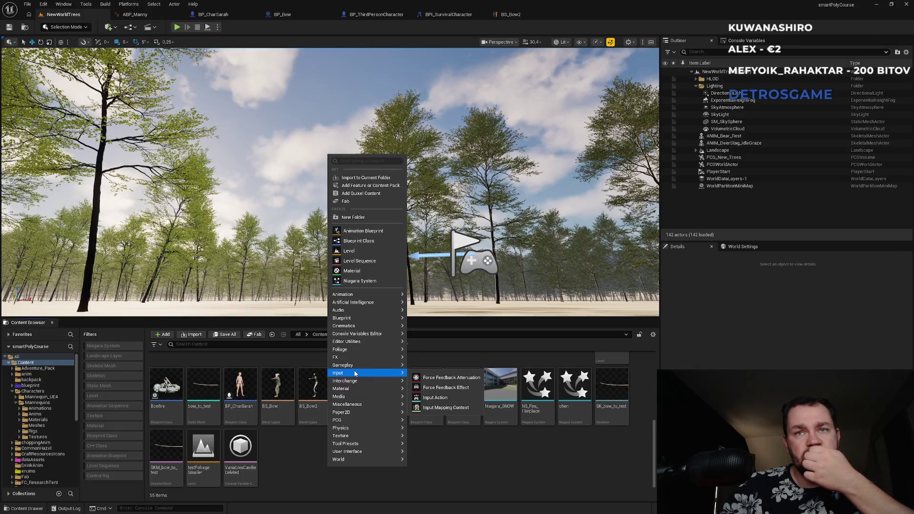
{"action": "mouse_move", "coordinate": [361, 298]}
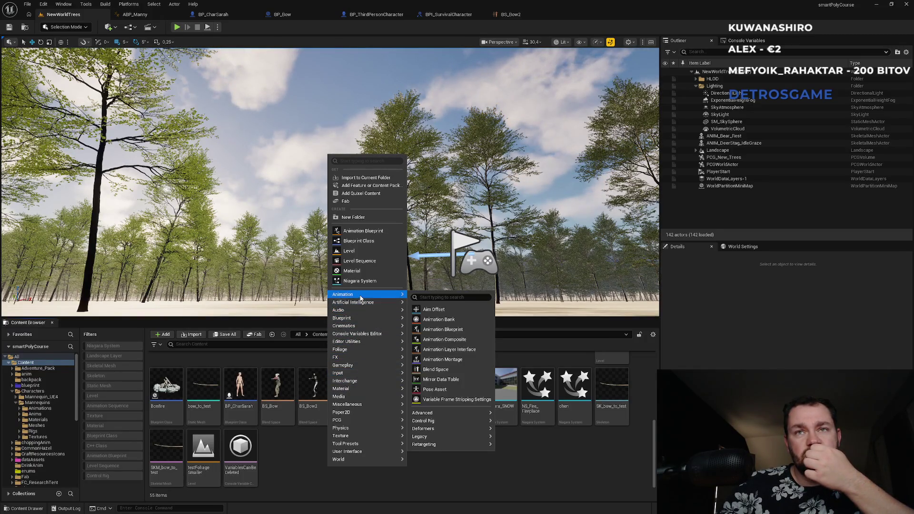
{"action": "mouse_move", "coordinate": [433, 438]}
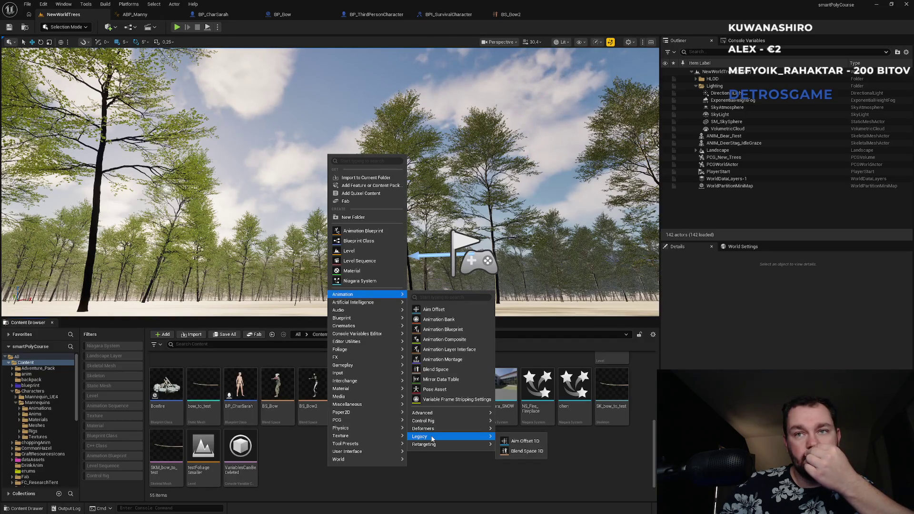
{"action": "left_click", "coordinate": [436, 310]}
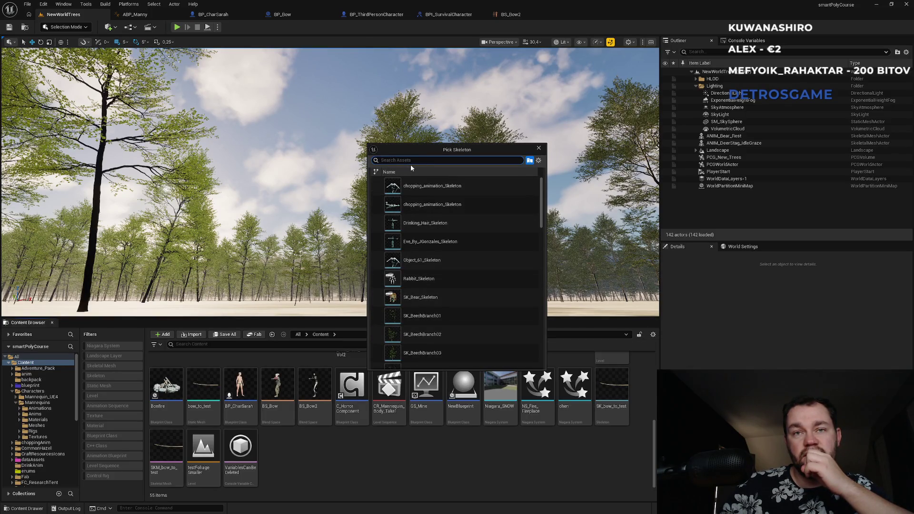
{"action": "type", "text": "mann"}
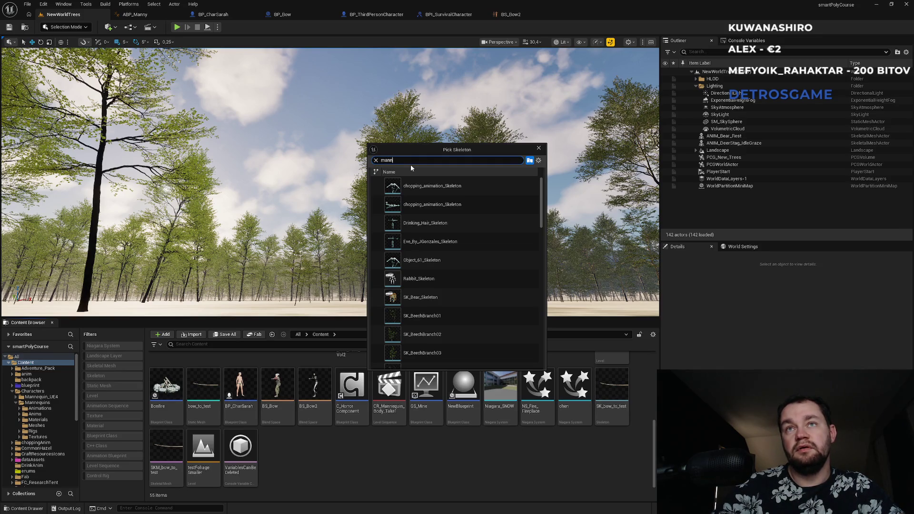
{"action": "type", "text": "y"}
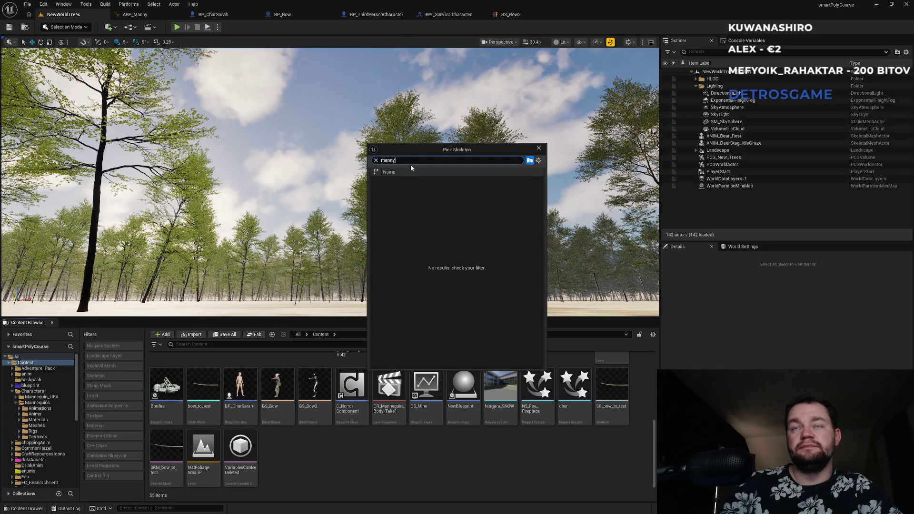
{"action": "key", "text": "BackSpace"}
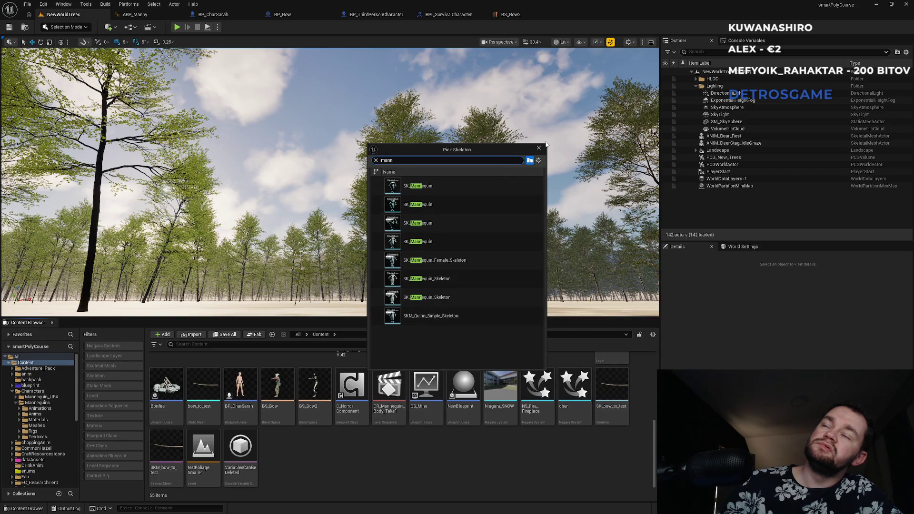
{"action": "left_click", "coordinate": [538, 148]}
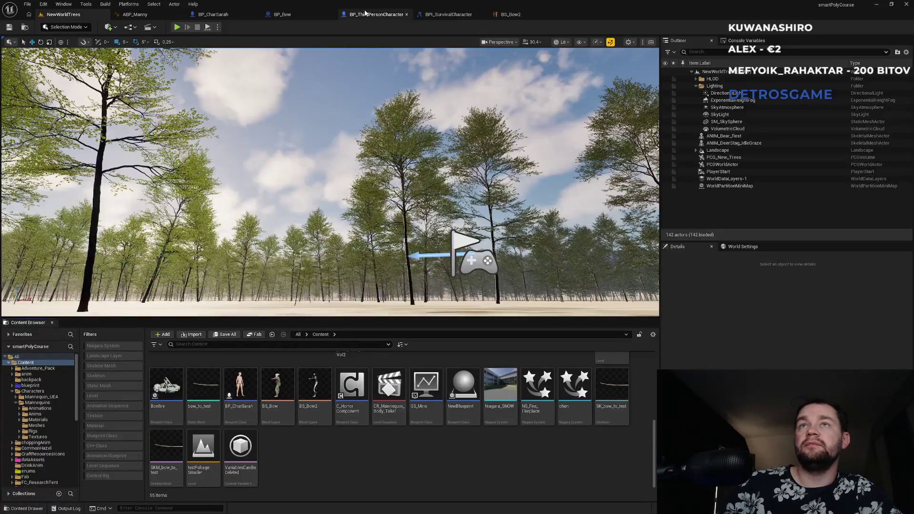
Step: Open ABP_Manny and locate it in the Content Browser to check its skeleton
{"action": "left_click", "coordinate": [365, 11]}
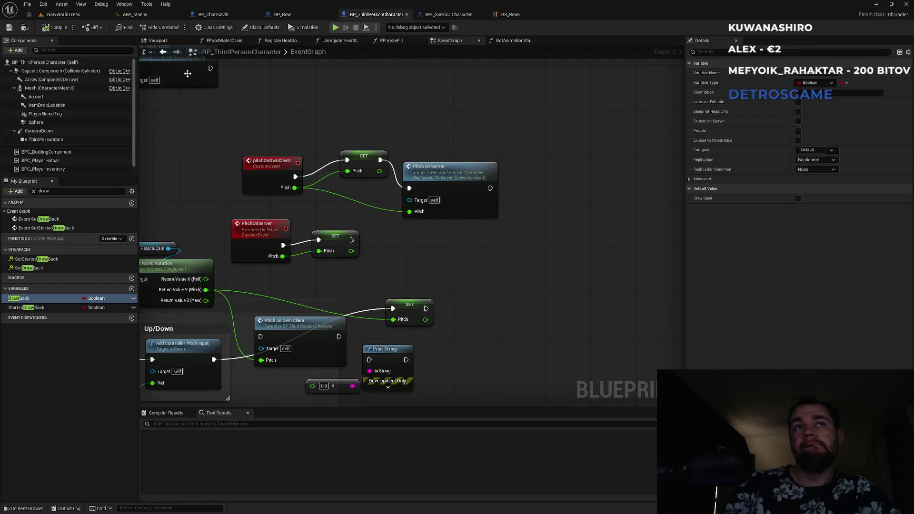
{"action": "left_click", "coordinate": [67, 14]}
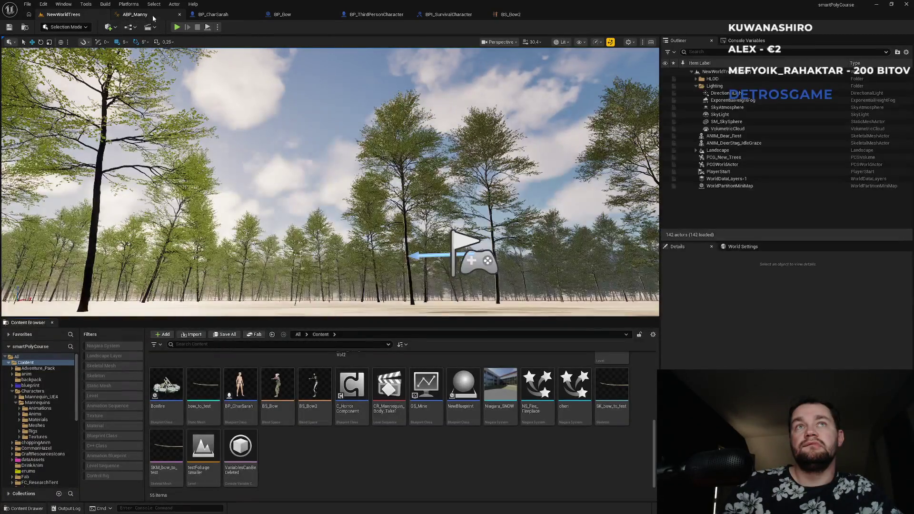
{"action": "left_click", "coordinate": [152, 18]}
{"action": "key", "text": "ctrl+b"}
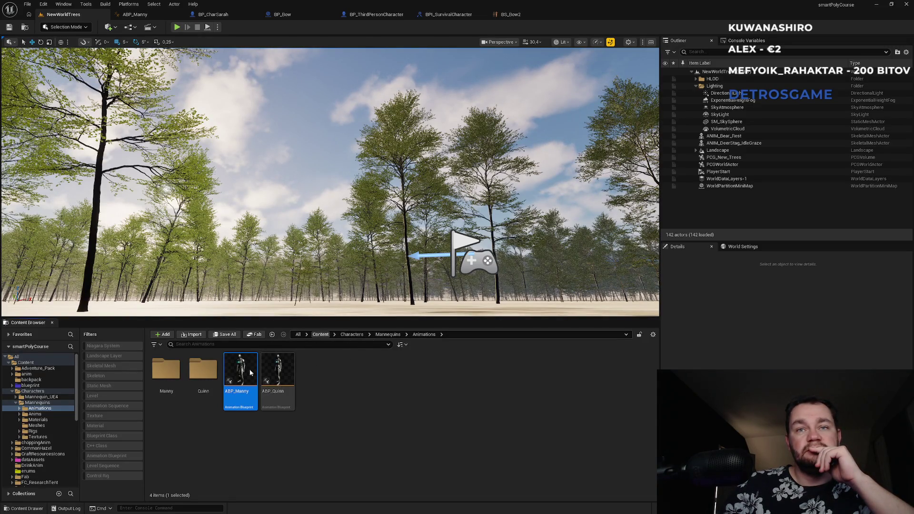
{"action": "mouse_move", "coordinate": [246, 370]}
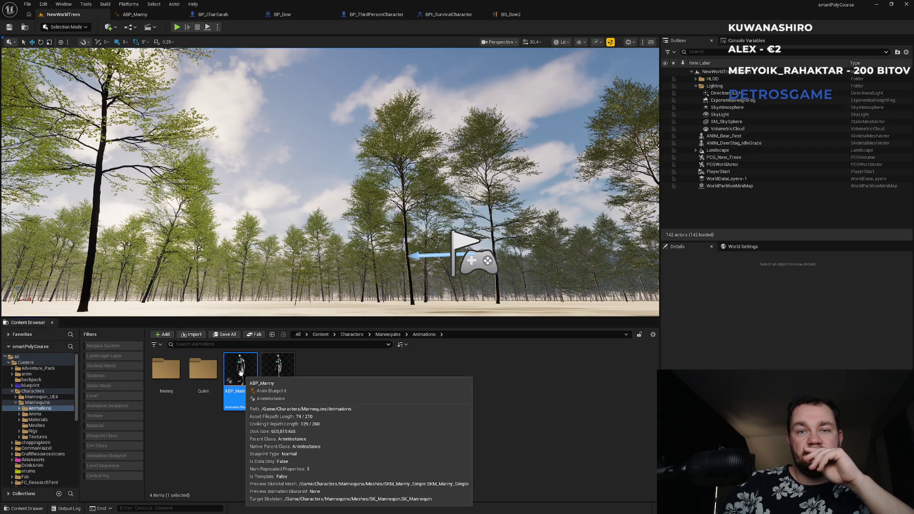
Step: Go back to the top Content folder and bring up its new-asset menu
{"action": "left_click", "coordinate": [323, 335]}
{"action": "scroll", "coordinate": [357, 428], "scroll_direction": "down", "scroll_amount": 10}
{"action": "right_click", "coordinate": [353, 471]}
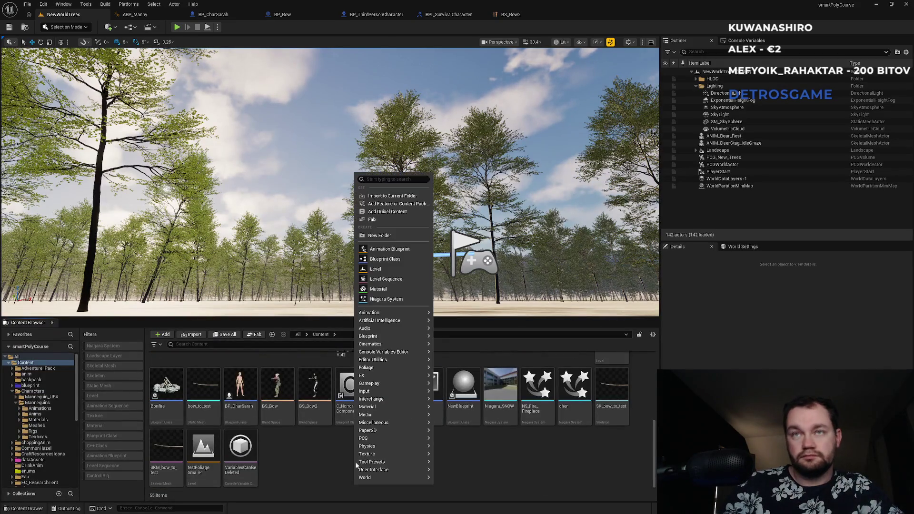
Step: Create an Aim Offset on the SK_Mannequin skeleton and name it AO_Test
{"action": "mouse_move", "coordinate": [382, 315]}
{"action": "left_click", "coordinate": [461, 328]}
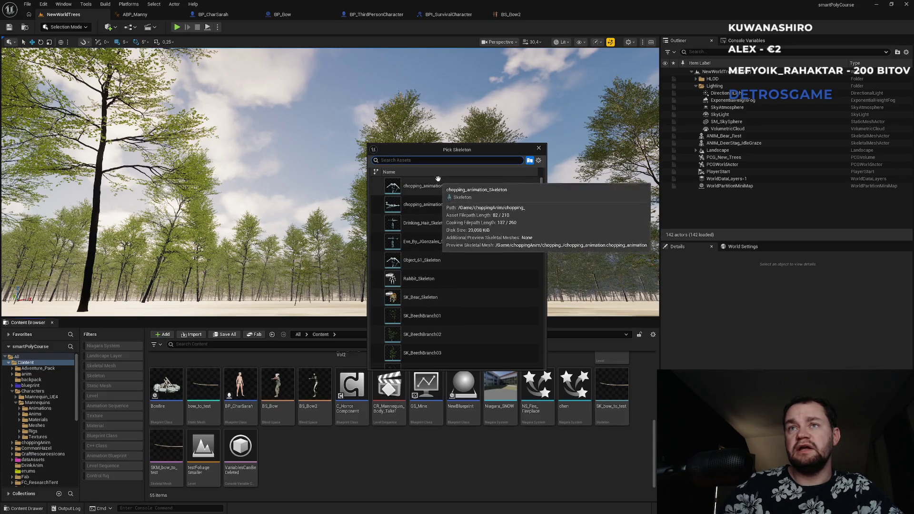
{"action": "type", "text": "man"}
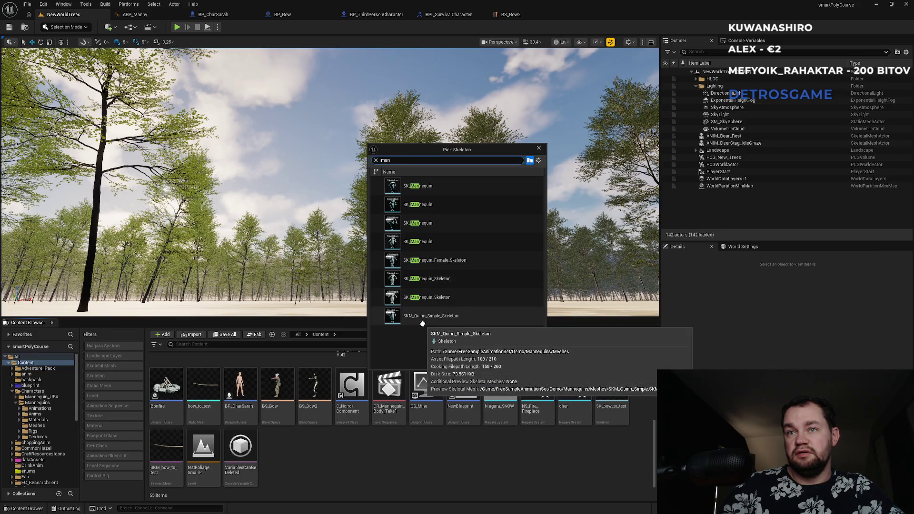
{"action": "left_click", "coordinate": [425, 190]}
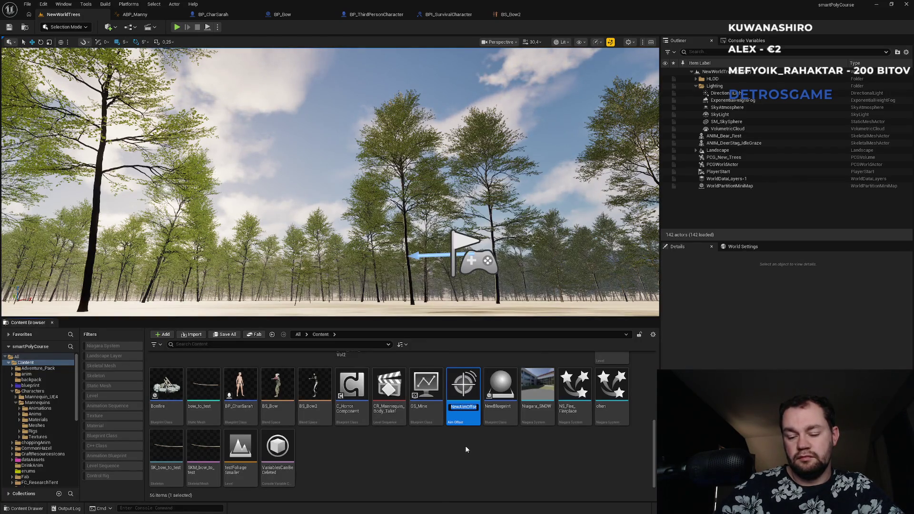
{"action": "type", "text": "AO_Test"}
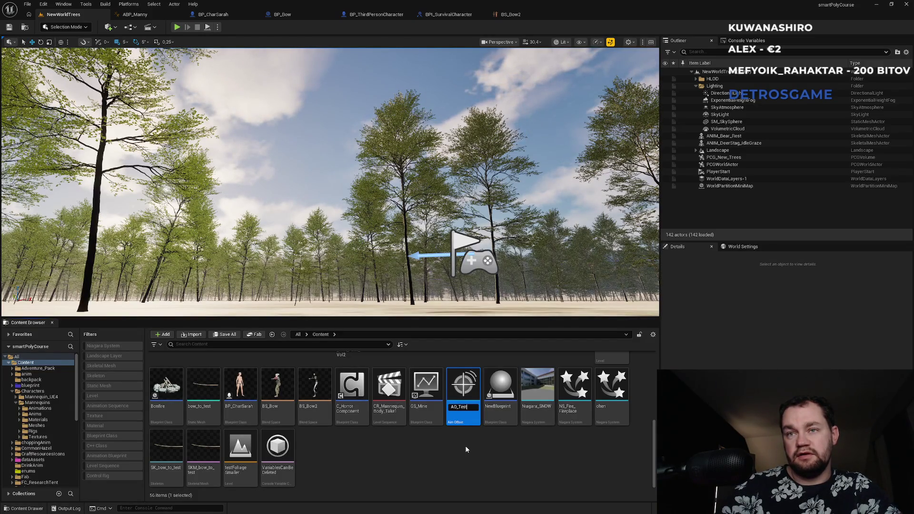
{"action": "key", "text": "Return"}
{"action": "key", "text": "Return"}
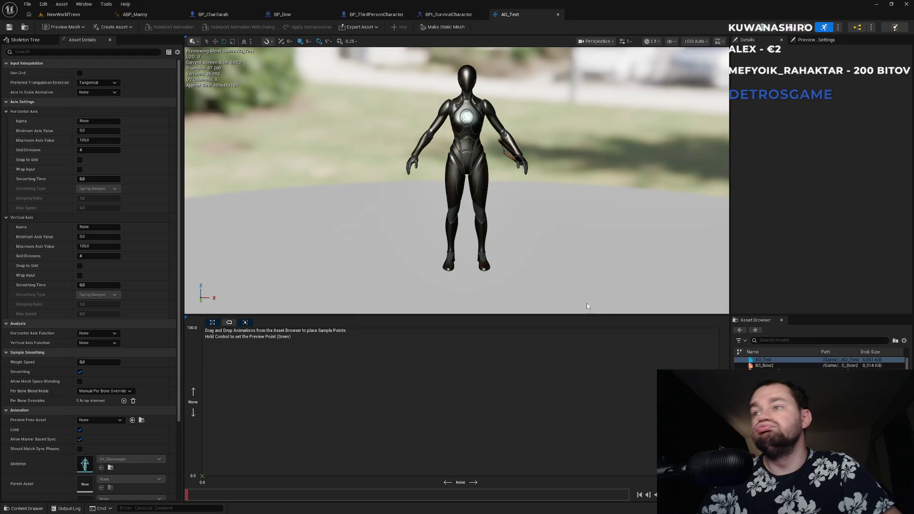
Step: Open BS_Bow2 from the Content Browser, inspect a pitch sample in its graph, then return to NewWorldTrees
{"action": "left_click", "coordinate": [63, 15]}
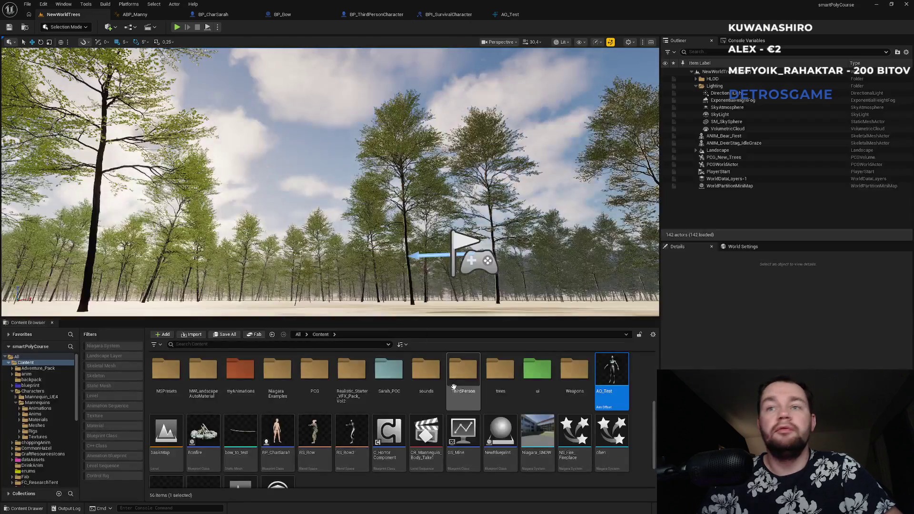
{"action": "scroll", "coordinate": [453, 387], "scroll_direction": "down", "scroll_amount": 2}
{"action": "left_click", "coordinate": [342, 417]}
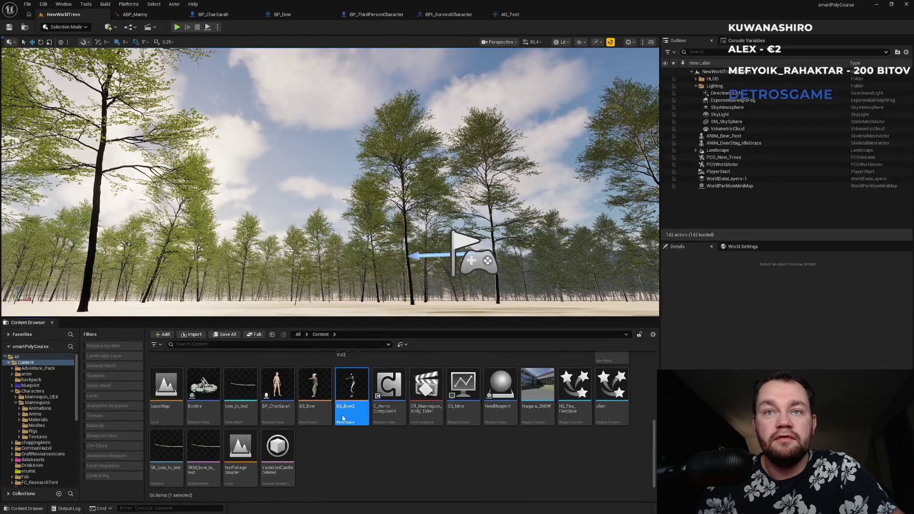
{"action": "double_click", "coordinate": [343, 418]}
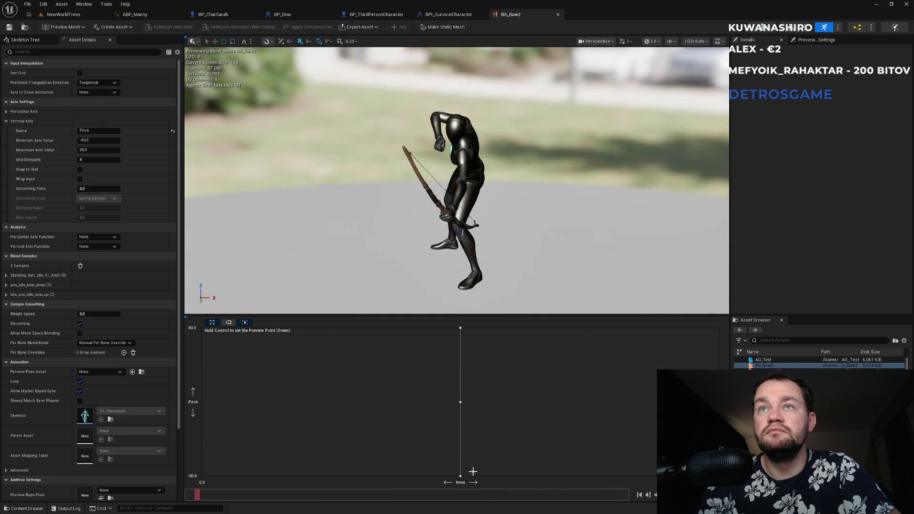
{"action": "left_click", "coordinate": [460, 475]}
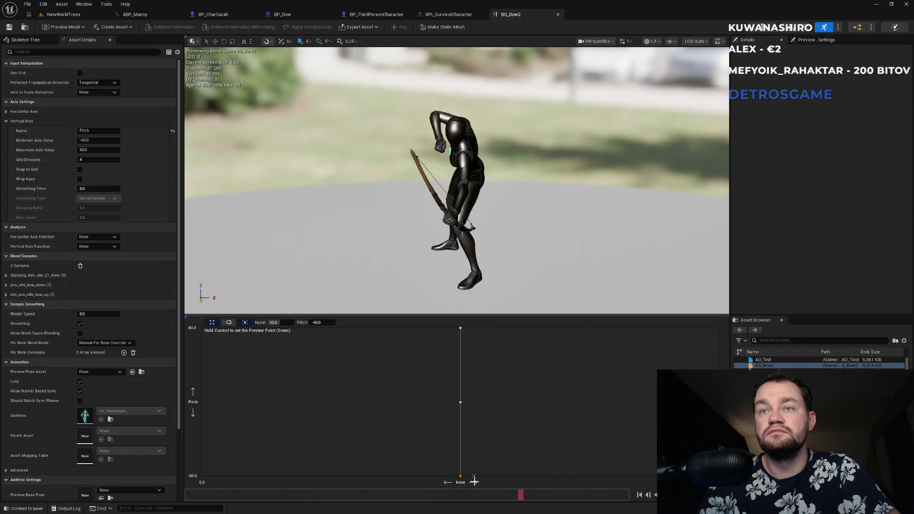
{"action": "left_click", "coordinate": [90, 18]}
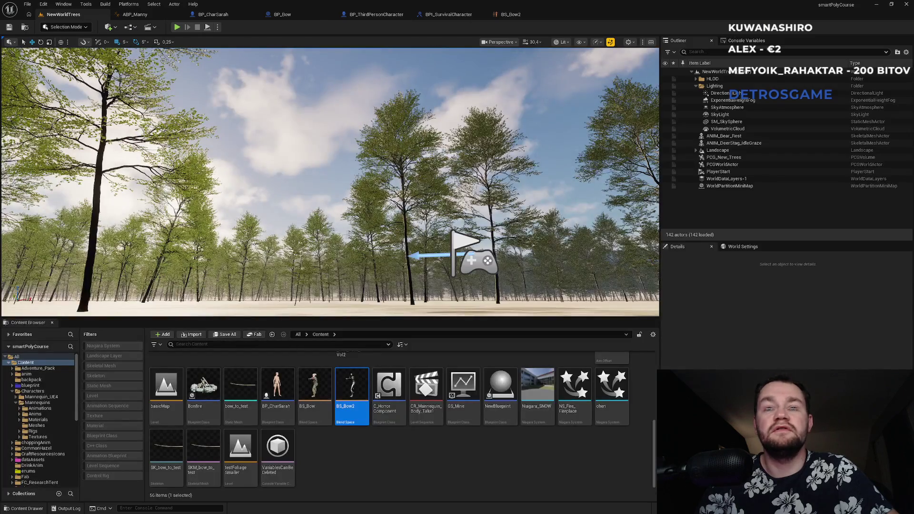
Step: Switch to the Claude Code terminal and scroll down to the prompt
{"action": "key", "text": "super"}
{"action": "left_click", "coordinate": [500, 508]}
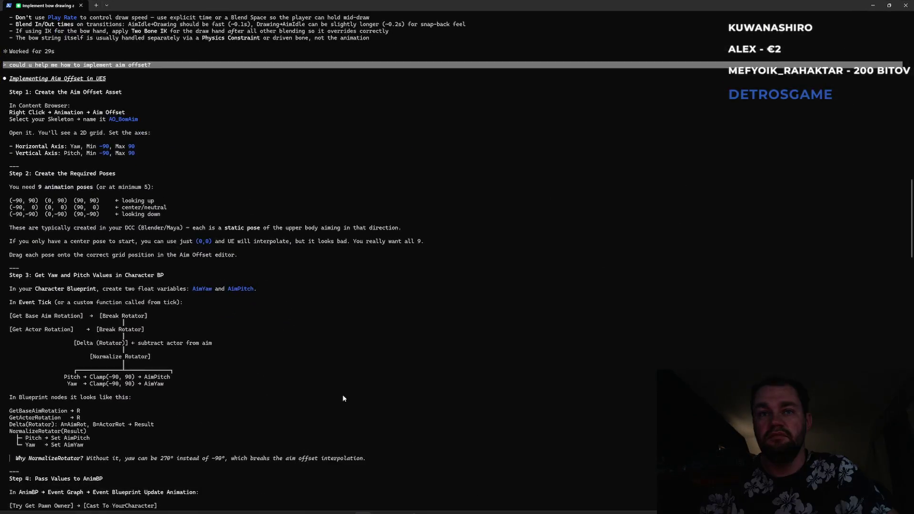
{"action": "scroll", "coordinate": [337, 401], "scroll_direction": "down", "scroll_amount": 1}
{"action": "scroll", "coordinate": [337, 405], "scroll_direction": "down", "scroll_amount": 20}
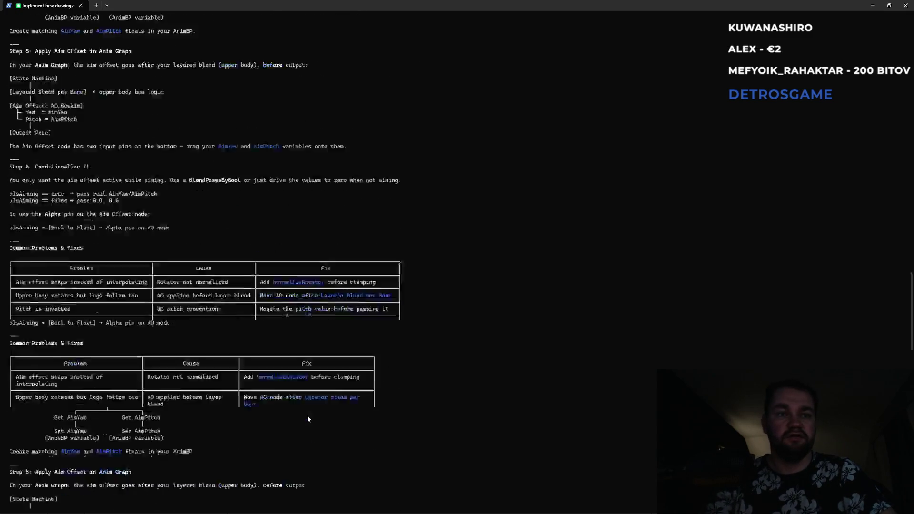
{"action": "scroll", "coordinate": [293, 431], "scroll_direction": "down", "scroll_amount": 15}
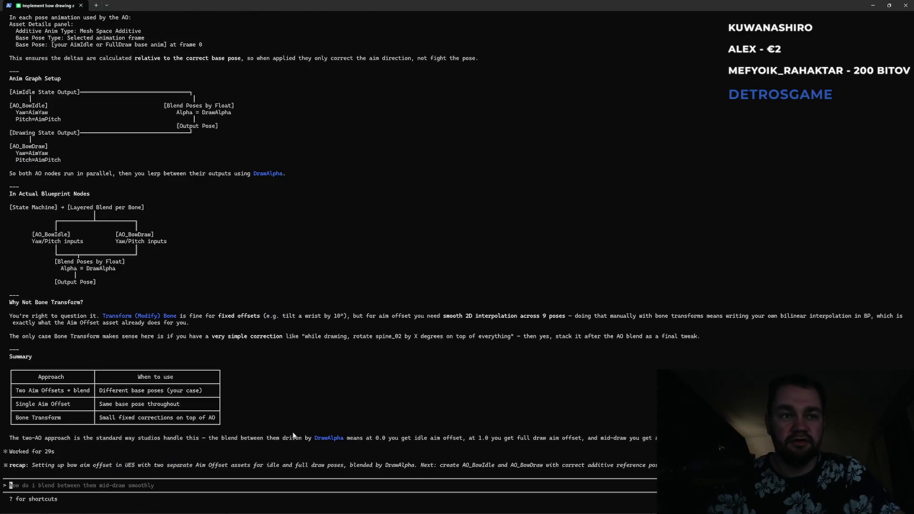
Step: Ask the difference between aim offset and blend space, noting a custom pitch variable works for both
{"action": "type", "text": "ok and "}
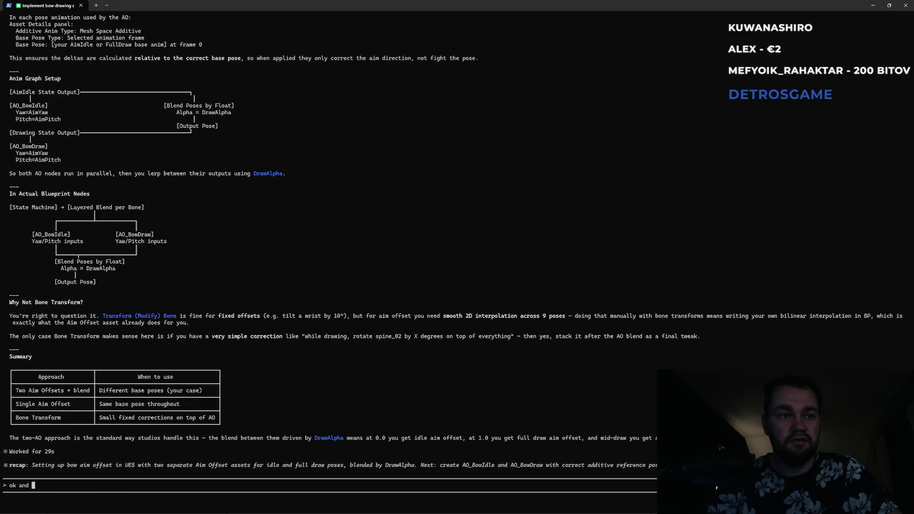
{"action": "type", "text": "whats the diff"}
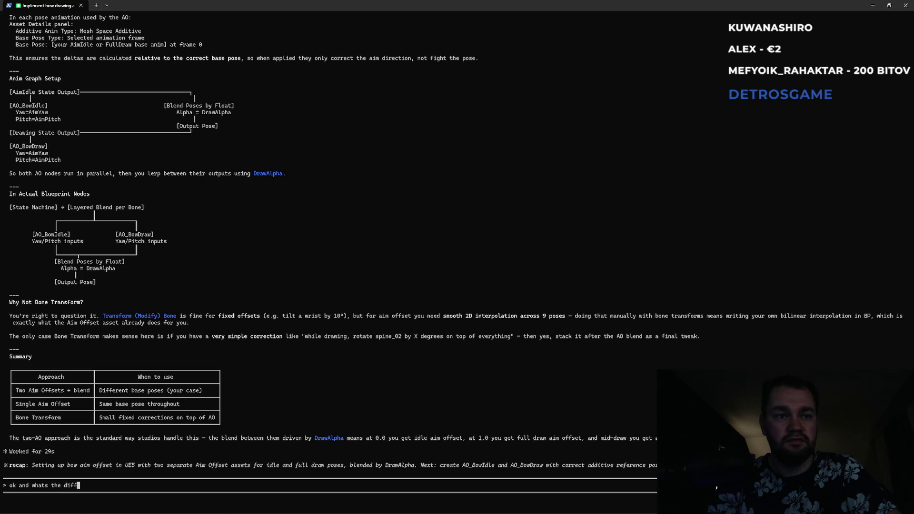
{"action": "type", "text": "erence between aim offset and bl"}
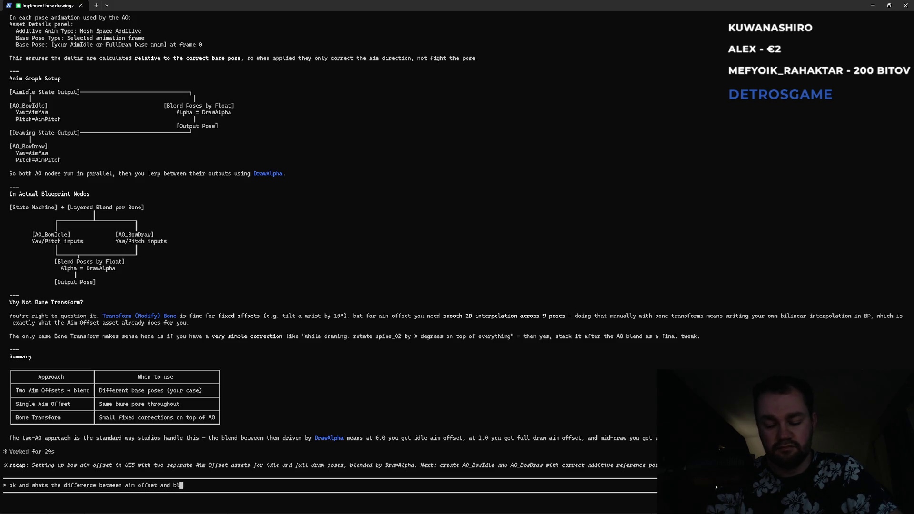
{"action": "type", "text": "end space? u can"}
{"action": "key", "text": "BackSpace"}
{"action": "type", "text": "achiv"}
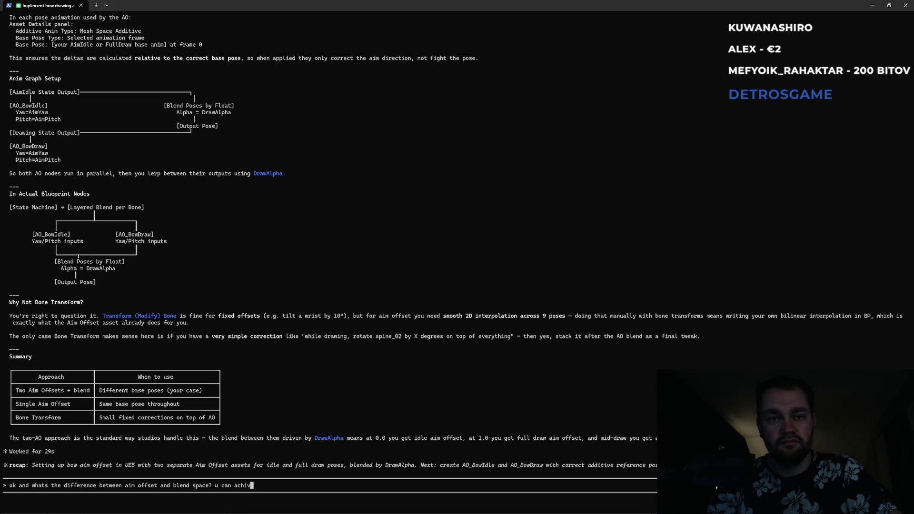
{"action": "type", "text": "e same "}
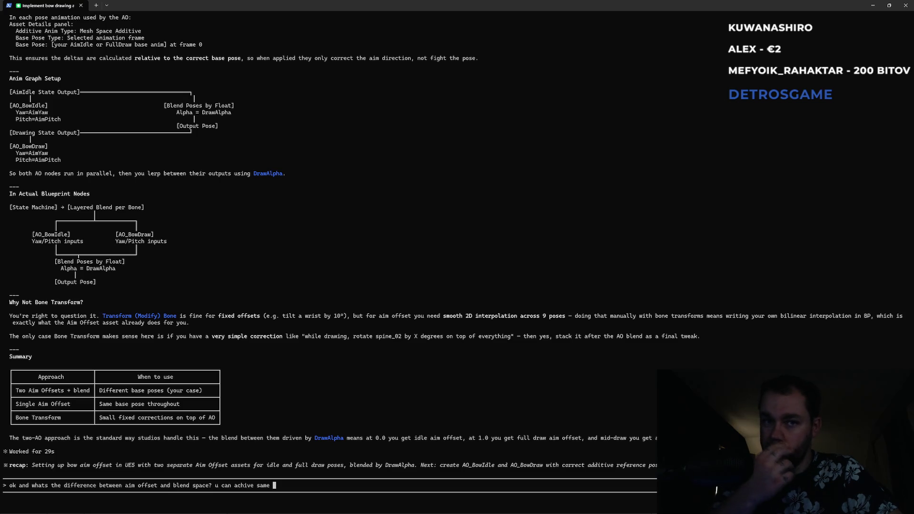
{"action": "type", "text": "result right?:"}
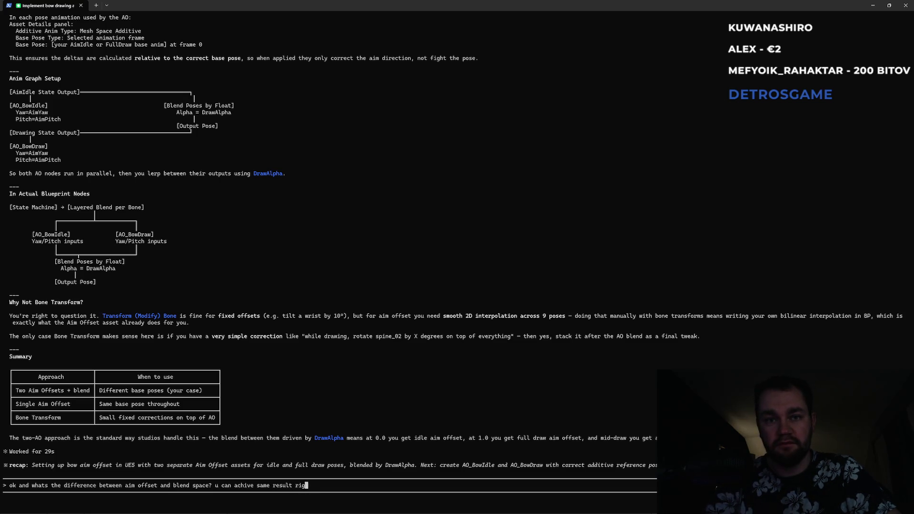
{"action": "key", "text": "BackSpace"}
{"action": "type", "text": "u can e"}
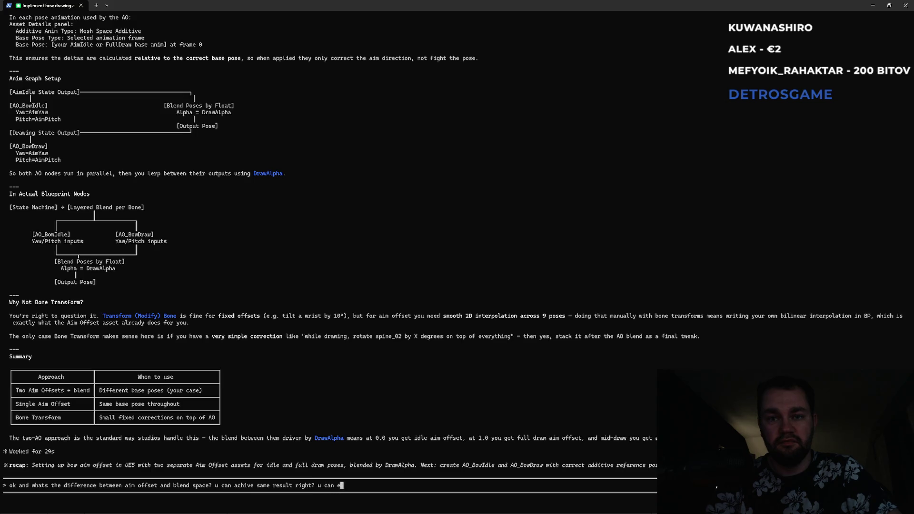
{"action": "type", "text": "ven pass "}
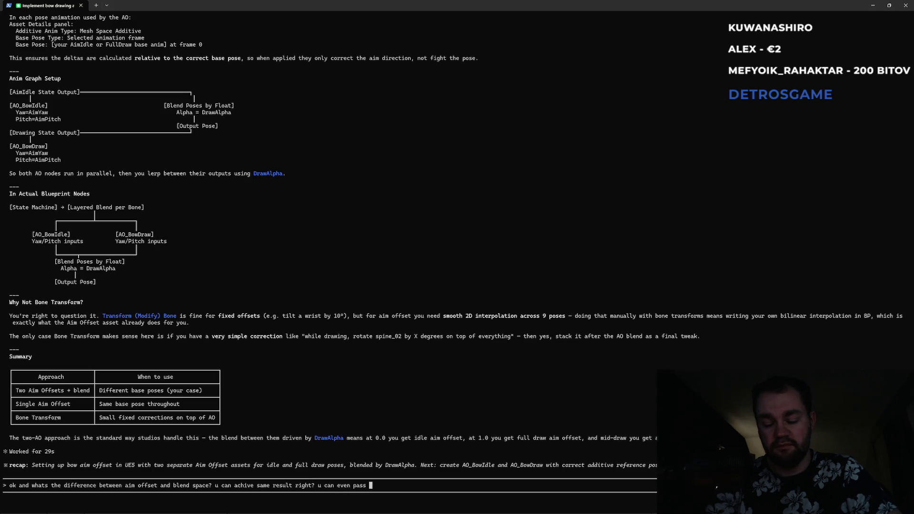
{"action": "type", "text": "custom"}
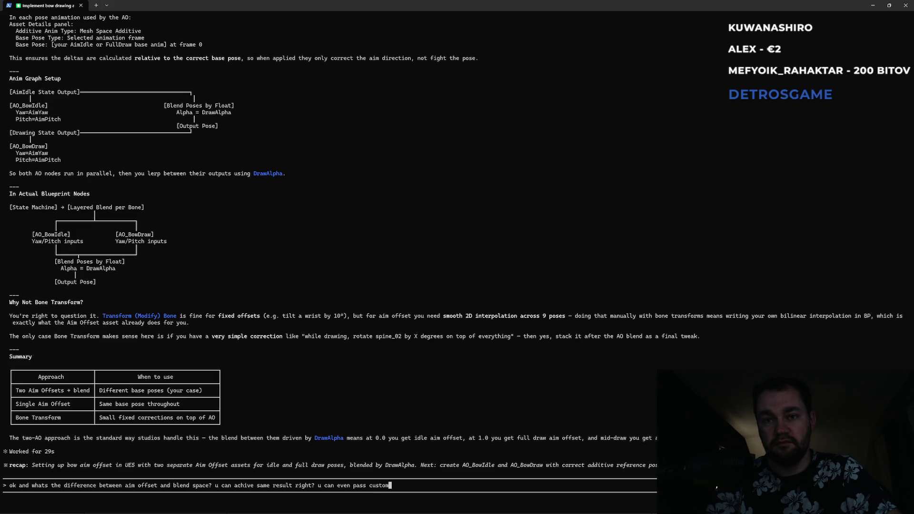
{"action": "type", "text": " var a"}
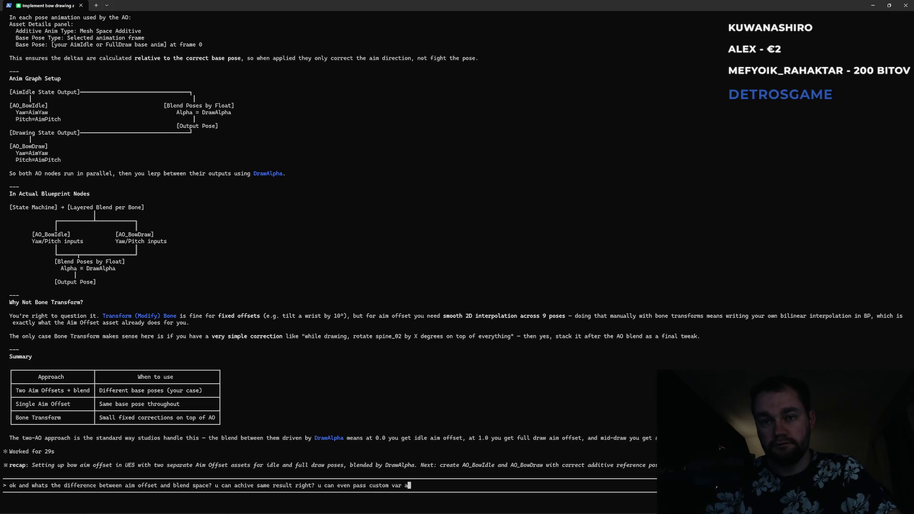
{"action": "type", "text": "s p"}
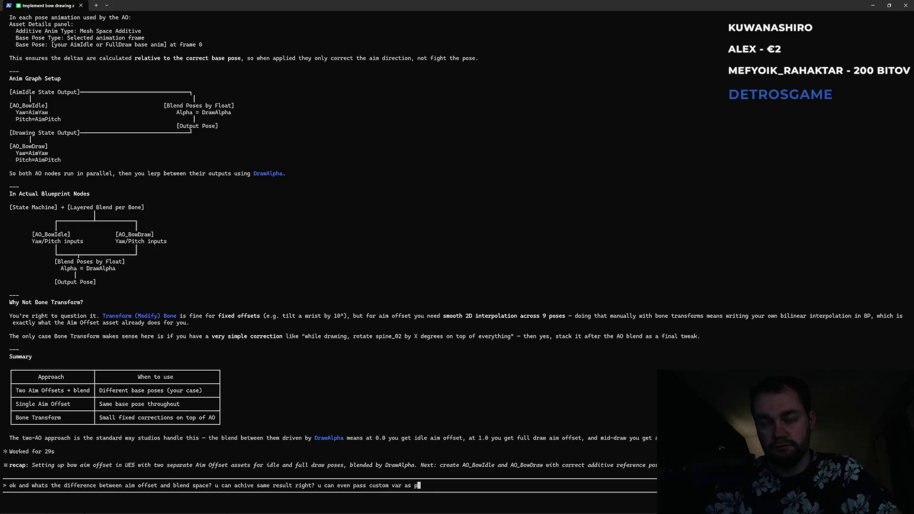
{"action": "type", "text": "itch for both "}
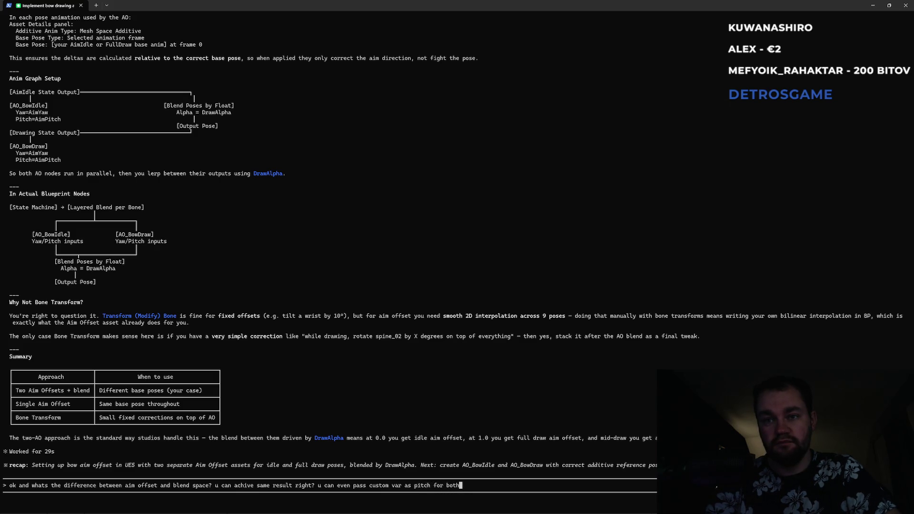
{"action": "type", "text": "approaches"}
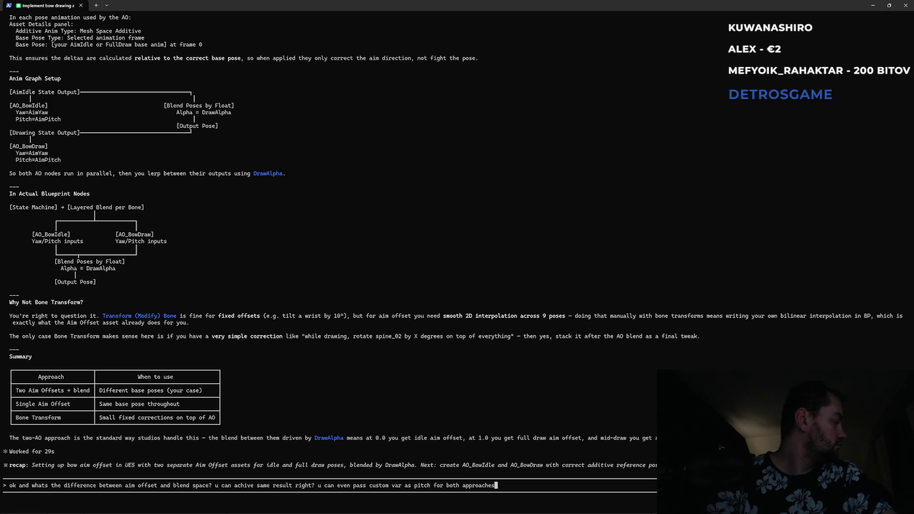
{"action": "key", "text": "Return"}
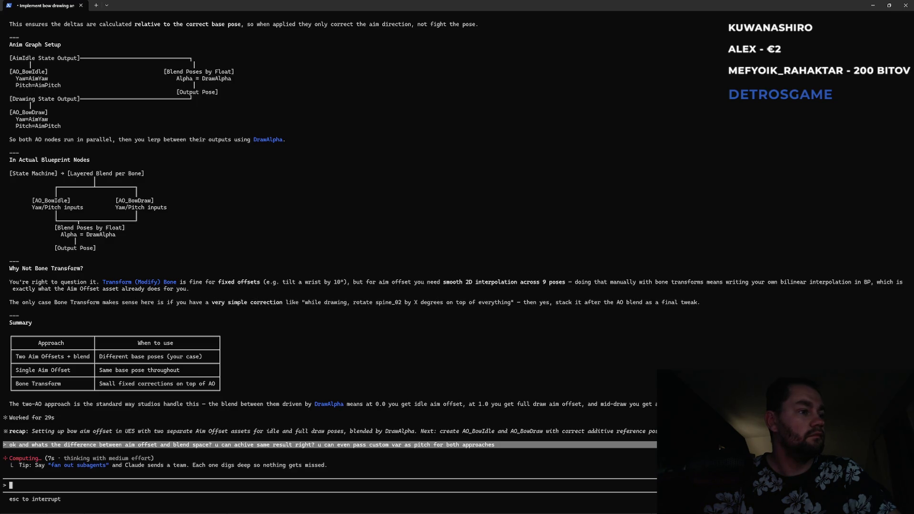
{"action": "key", "text": "super"}
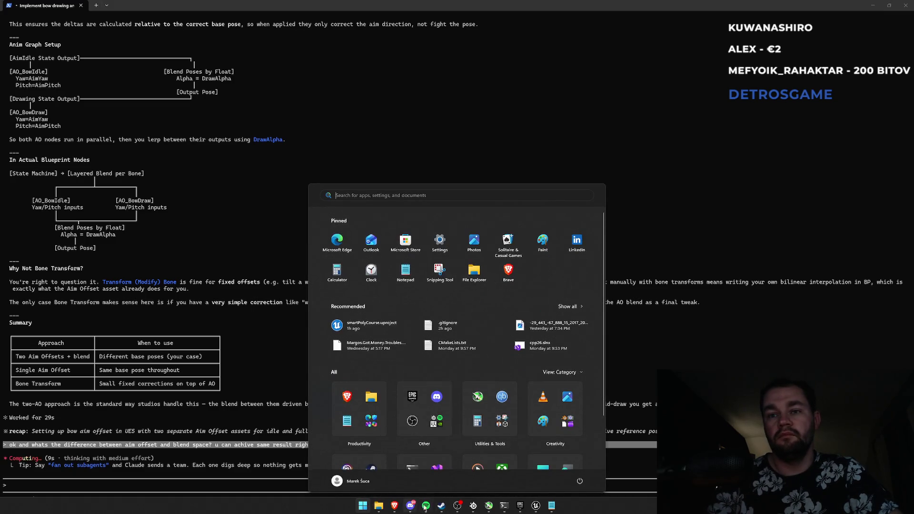
{"action": "left_click", "coordinate": [424, 507]}
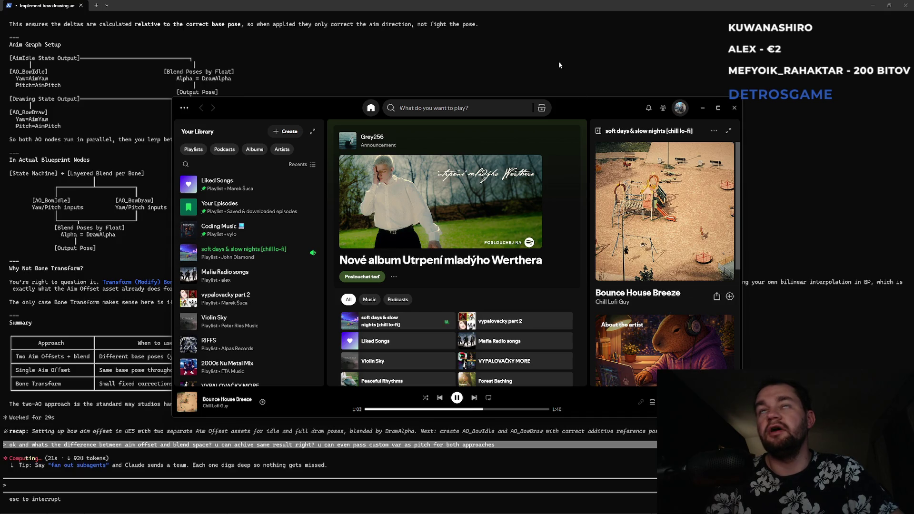
{"action": "left_click", "coordinate": [509, 7]}
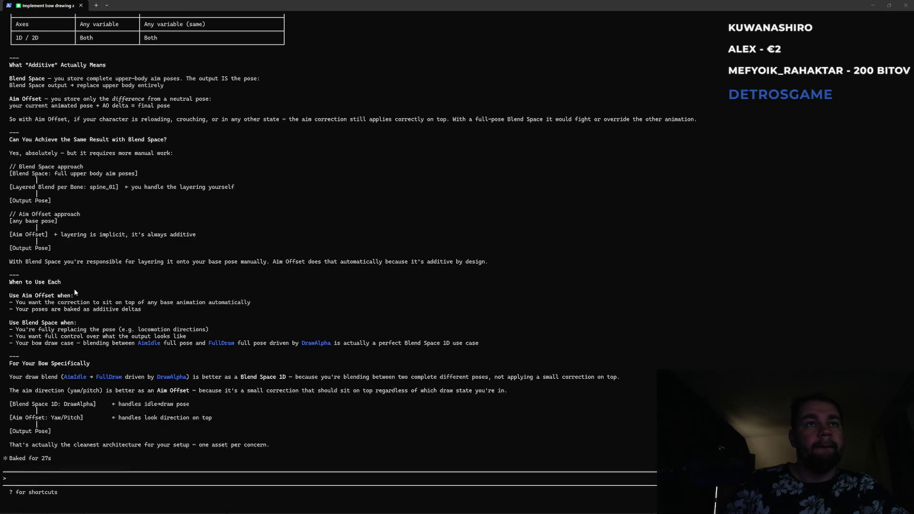
Step: Scroll up to the 'Aim Offset vs Blend Space' heading of the new reply
{"action": "scroll", "coordinate": [73, 290], "scroll_direction": "up", "scroll_amount": 10}
{"action": "scroll", "coordinate": [63, 285], "scroll_direction": "up", "scroll_amount": 2}
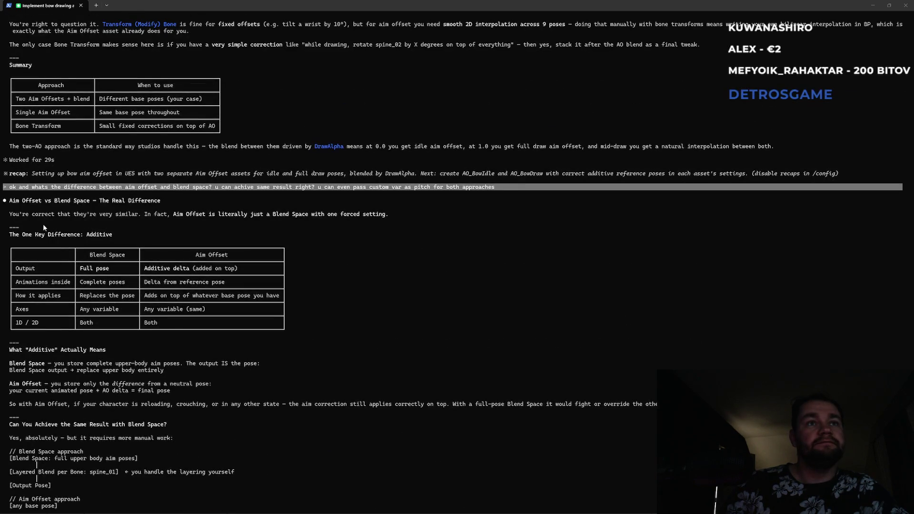
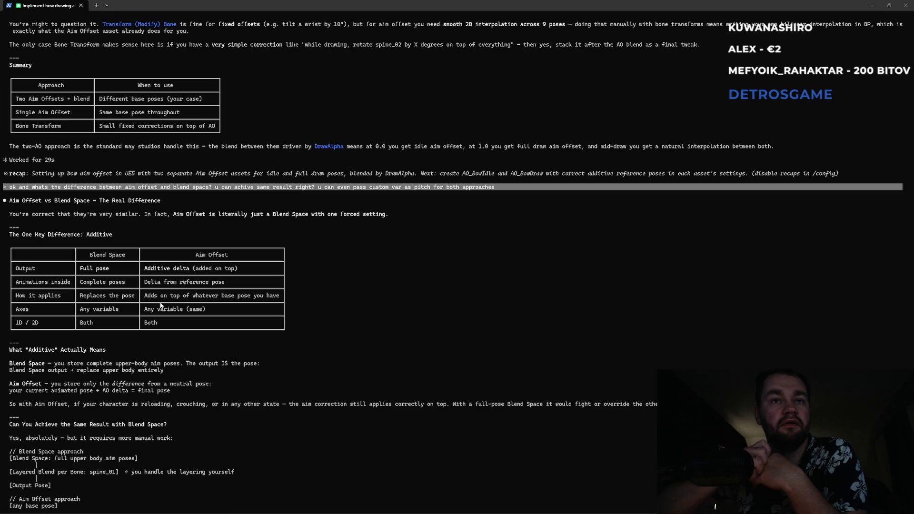
Step: Leave the Start menu and switch to the Unreal Editor window
{"action": "key", "text": "super"}
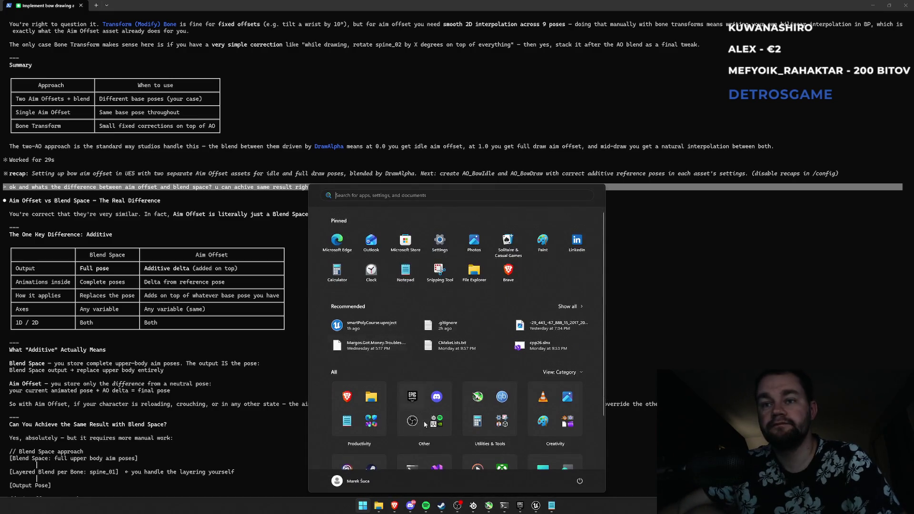
{"action": "mouse_move", "coordinate": [521, 509]}
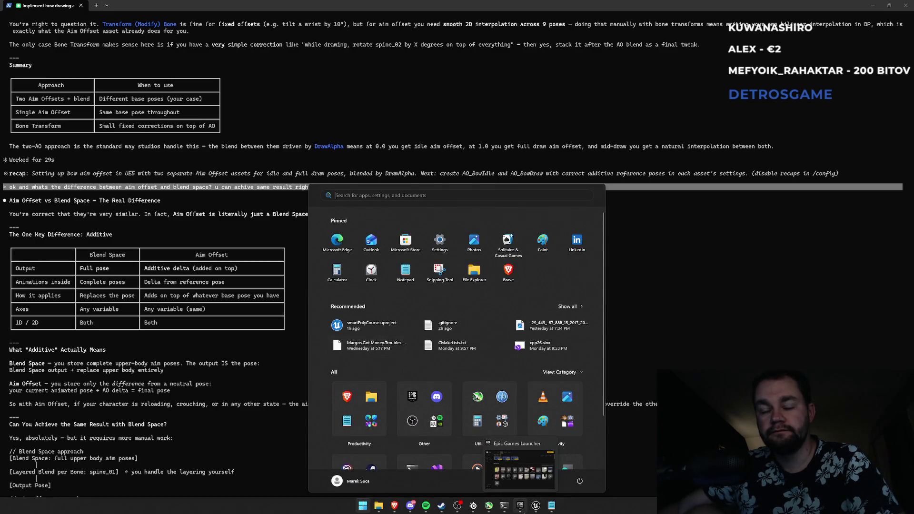
{"action": "left_click", "coordinate": [205, 420]}
{"action": "scroll", "coordinate": [206, 419], "scroll_direction": "down", "scroll_amount": 10}
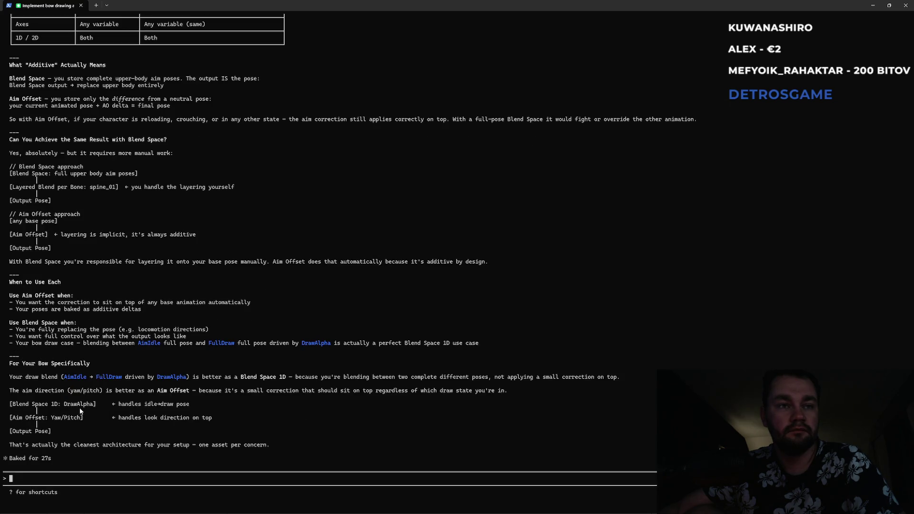
{"action": "key", "text": "super"}
{"action": "left_click", "coordinate": [535, 508]}
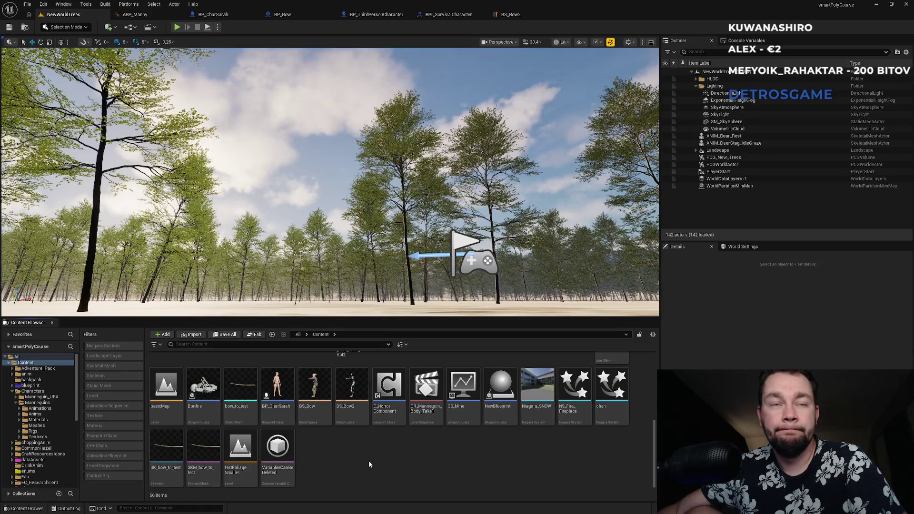
Step: Open AO_Test, filter its Asset Browser to 'idle', and preview MF_Pistol_Idle_ADS1
{"action": "scroll", "coordinate": [368, 460], "scroll_direction": "up", "scroll_amount": 1}
{"action": "double_click", "coordinate": [614, 381]}
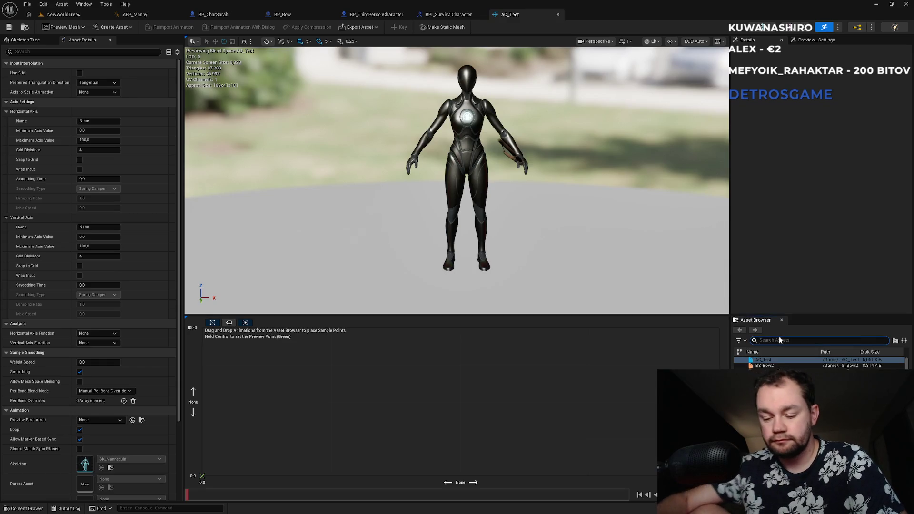
{"action": "type", "text": "idle"}
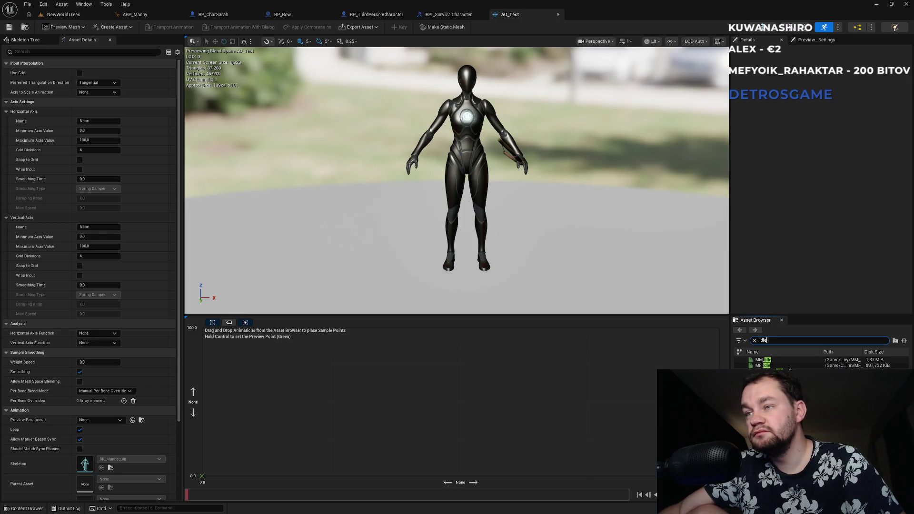
{"action": "double_click", "coordinate": [761, 365]}
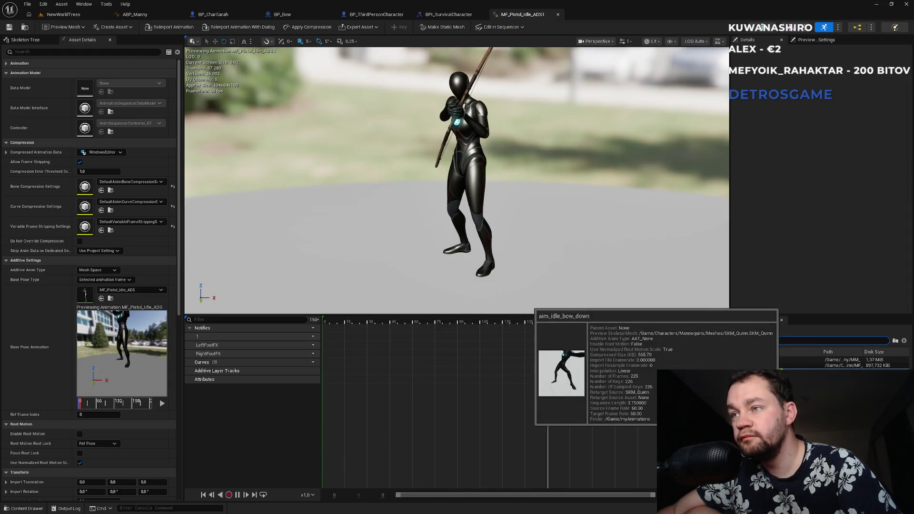
{"action": "double_click", "coordinate": [790, 375]}
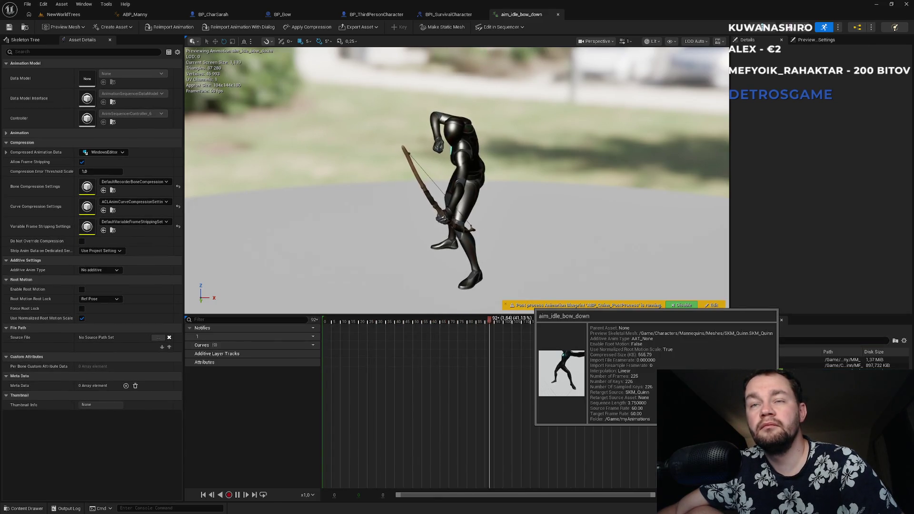
{"action": "mouse_move", "coordinate": [761, 371]}
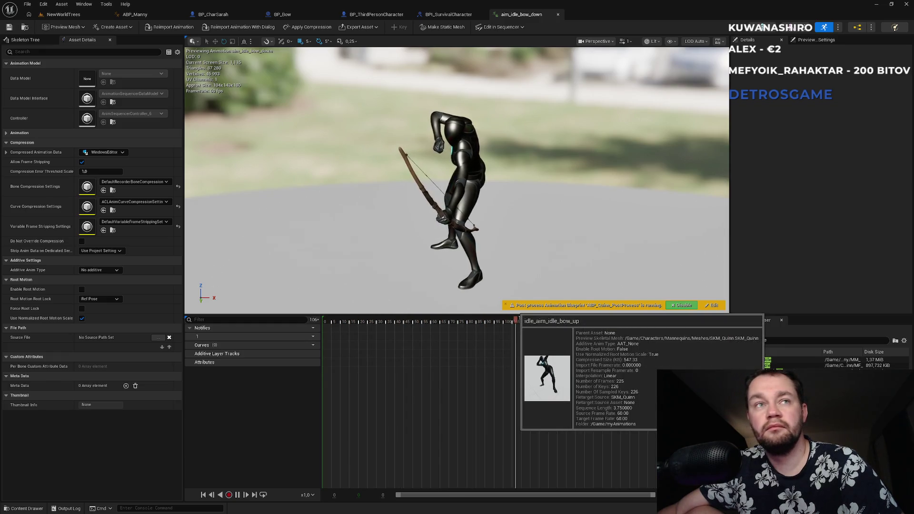
{"action": "double_click", "coordinate": [766, 365]}
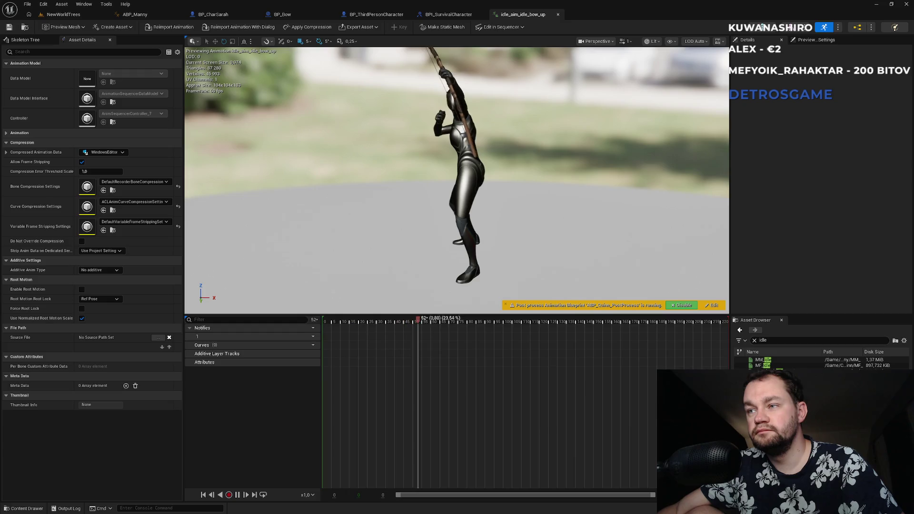
{"action": "double_click", "coordinate": [761, 376]}
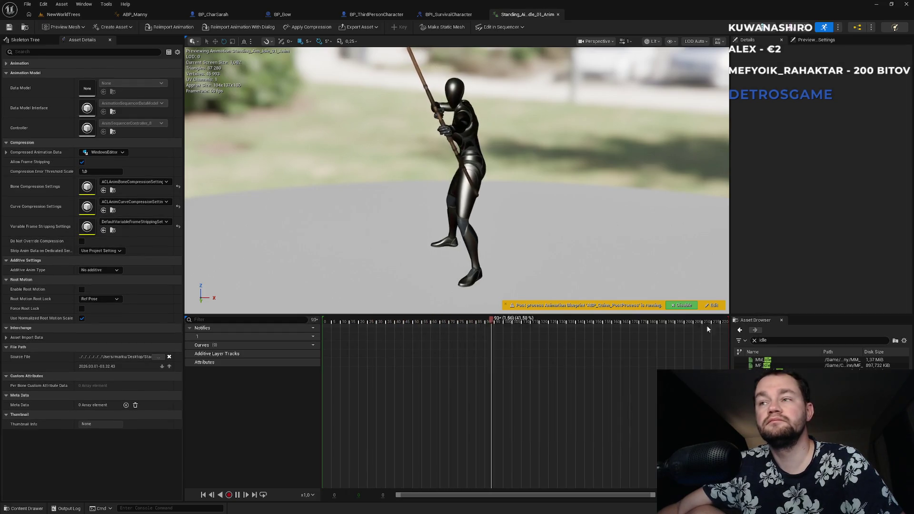
{"action": "left_click", "coordinate": [78, 16]}
{"action": "double_click", "coordinate": [601, 370]}
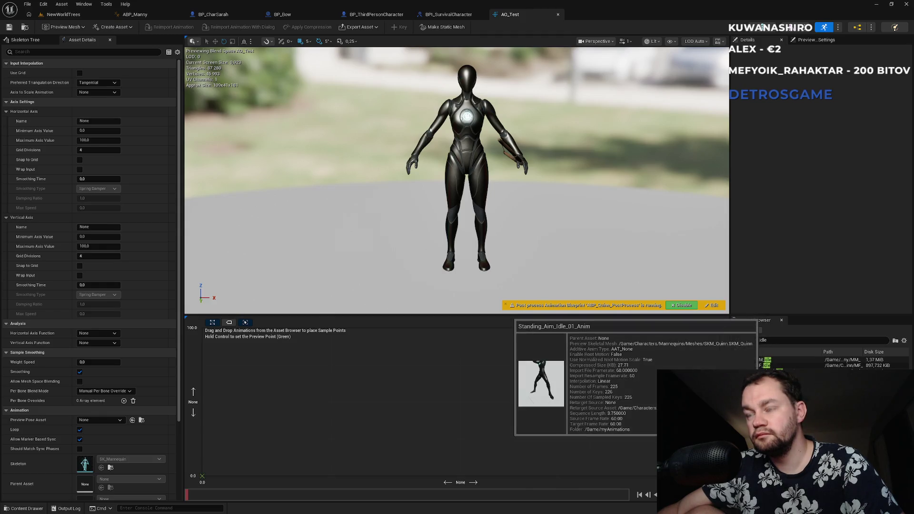
{"action": "mouse_move", "coordinate": [761, 376]}
{"action": "left_mouse_down"}
{"action": "mouse_move", "coordinate": [501, 414]}
{"action": "mouse_move", "coordinate": [456, 396]}
{"action": "left_mouse_up"}
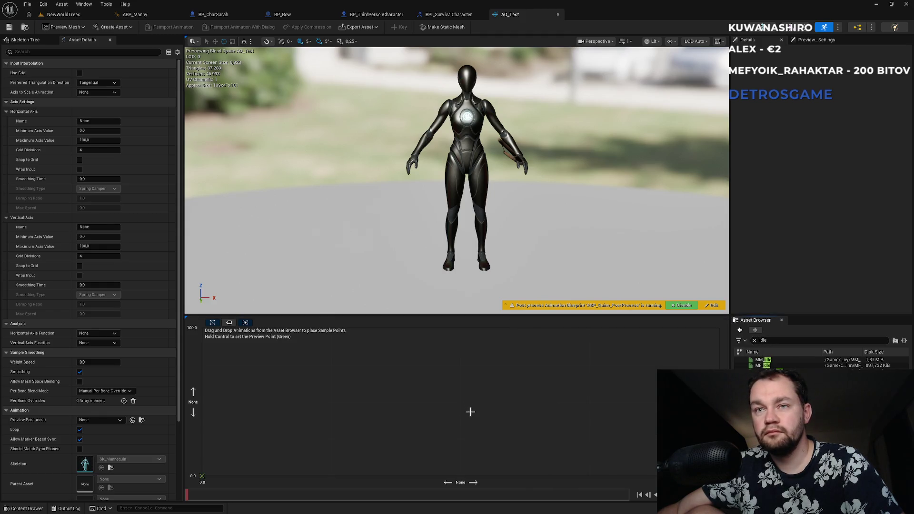
Step: Glance at the skeleton's bone hierarchy, then name the vertical axis Pitch
{"action": "mouse_move", "coordinate": [761, 376]}
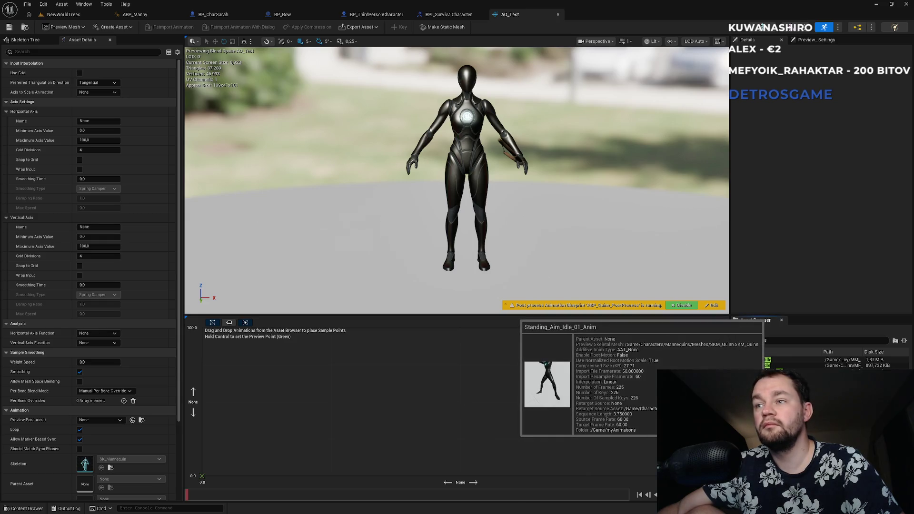
{"action": "left_click", "coordinate": [26, 40]}
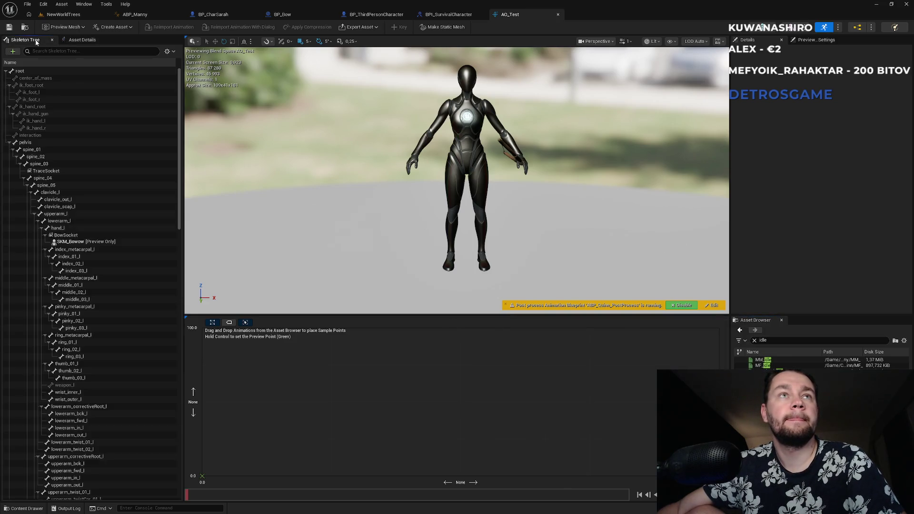
{"action": "left_click", "coordinate": [82, 41]}
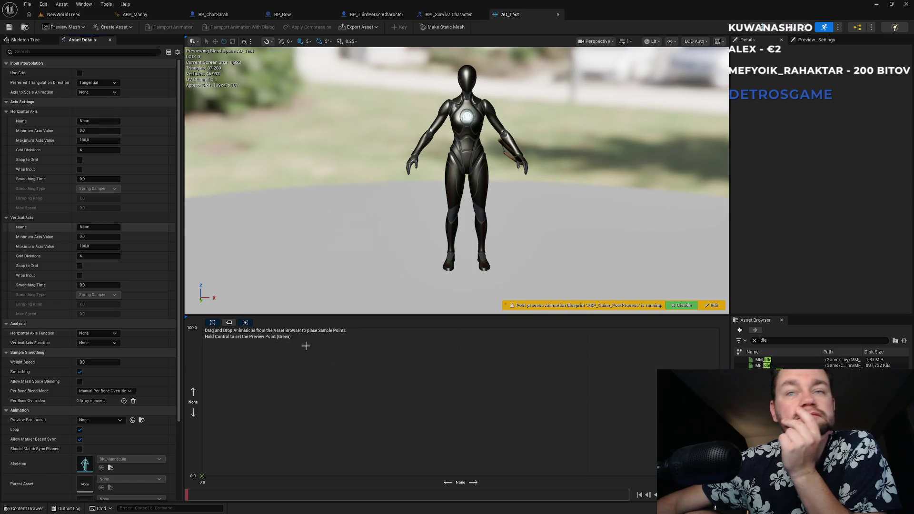
{"action": "left_click", "coordinate": [97, 121]}
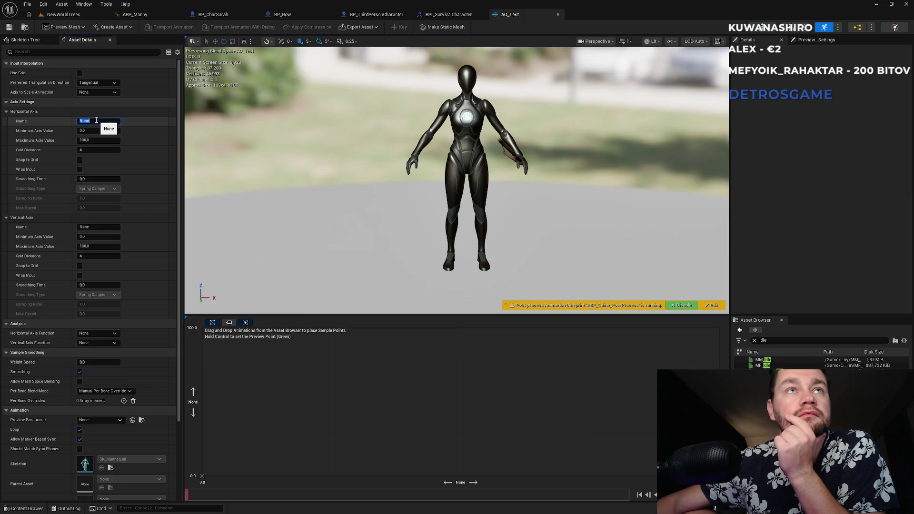
{"action": "left_click", "coordinate": [94, 227]}
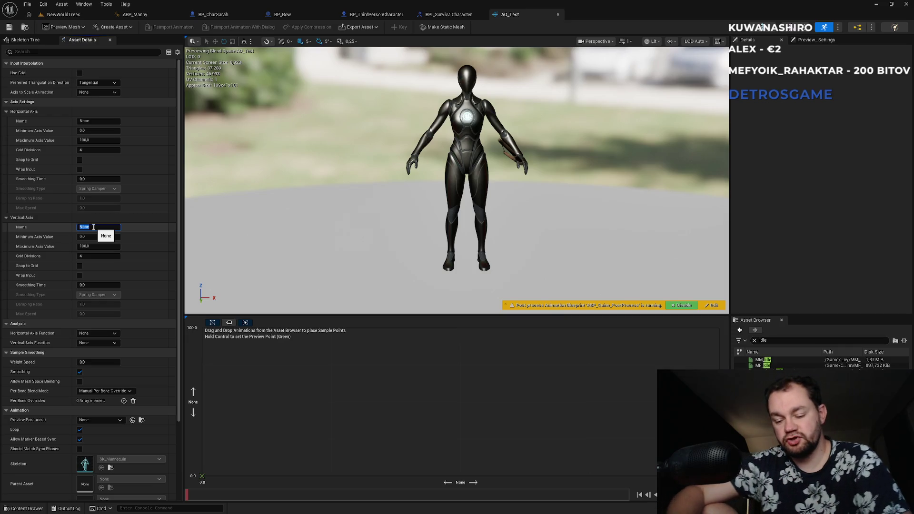
{"action": "type", "text": "Pitch"}
{"action": "key", "text": "Return"}
Step: Try dropping an idle animation sample onto the grid, then browse the axis analysis functions
{"action": "mouse_move", "coordinate": [763, 360]}
{"action": "left_mouse_down"}
{"action": "mouse_move", "coordinate": [466, 395]}
{"action": "mouse_move", "coordinate": [448, 413]}
{"action": "left_mouse_up"}
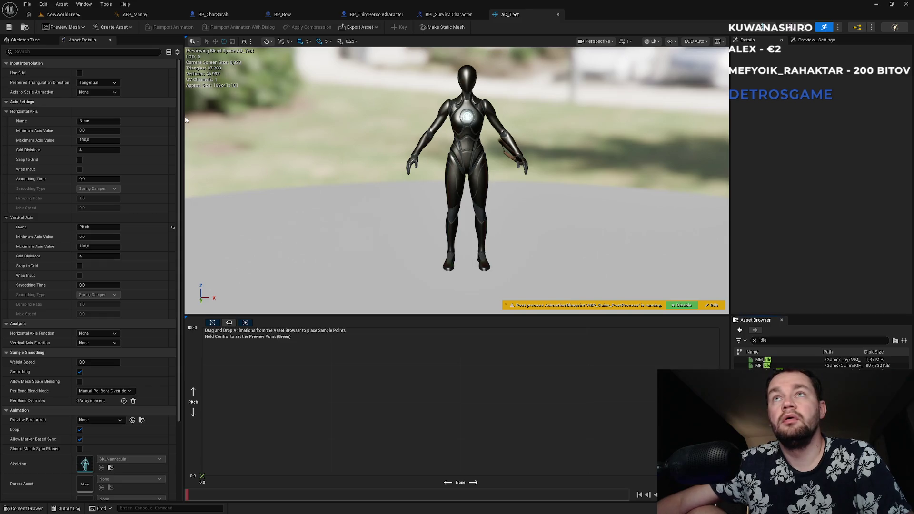
{"action": "mouse_move", "coordinate": [763, 360]}
{"action": "left_mouse_down"}
{"action": "mouse_move", "coordinate": [429, 376]}
{"action": "mouse_move", "coordinate": [459, 401]}
{"action": "left_mouse_up"}
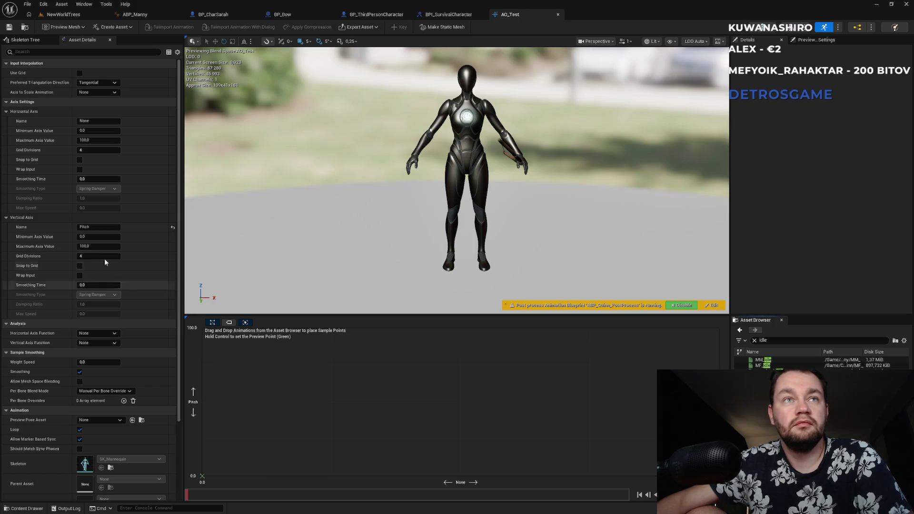
{"action": "left_click", "coordinate": [98, 333]}
{"action": "left_click", "coordinate": [98, 332]}
{"action": "left_click", "coordinate": [99, 343]}
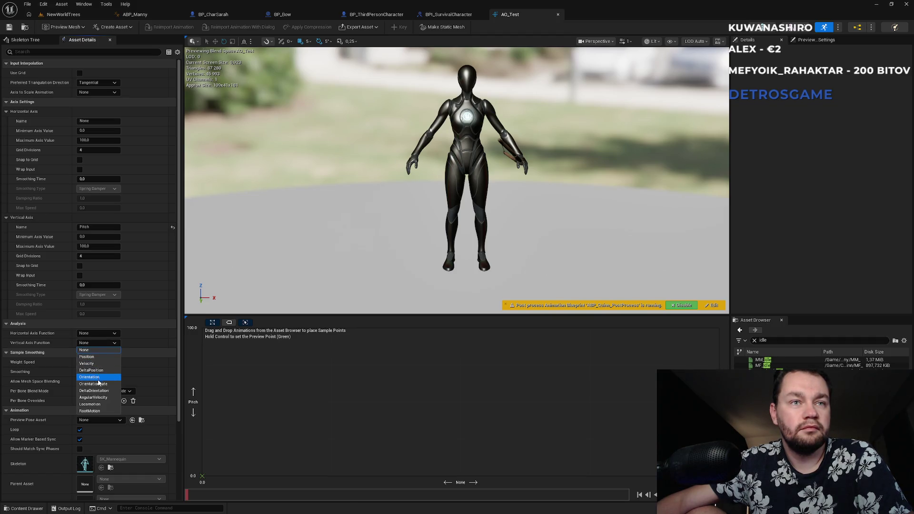
Step: Set the vertical axis analysis function to DeltaPosition and expand its analysis properties
{"action": "left_click", "coordinate": [86, 356]}
{"action": "left_click", "coordinate": [97, 342]}
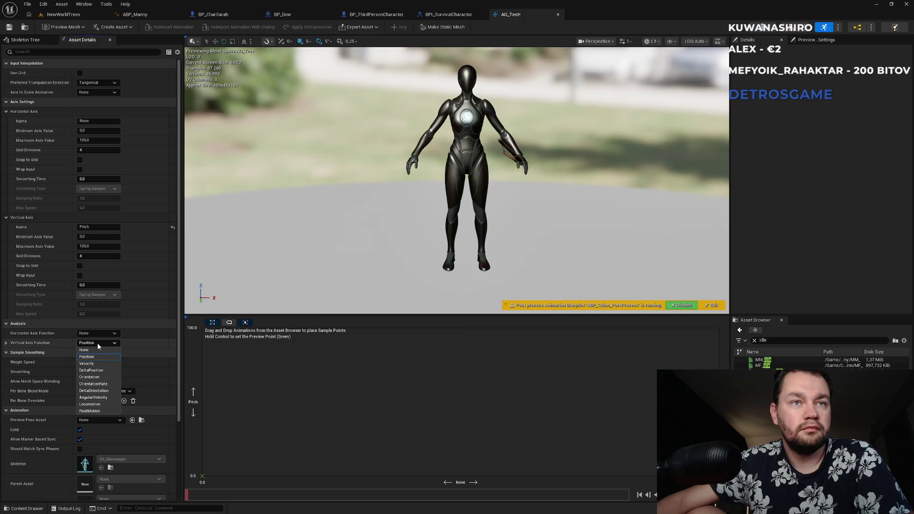
{"action": "left_click", "coordinate": [97, 374]}
{"action": "left_click", "coordinate": [6, 343]}
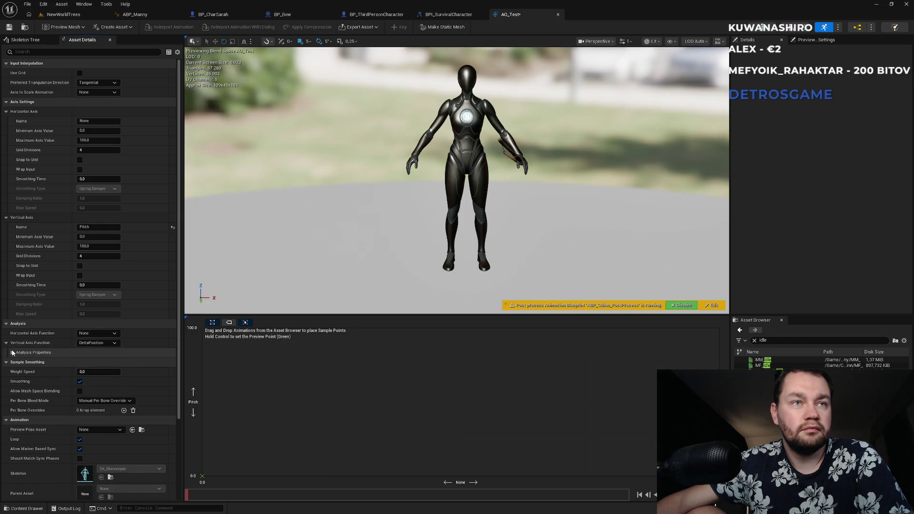
{"action": "left_click", "coordinate": [12, 353]}
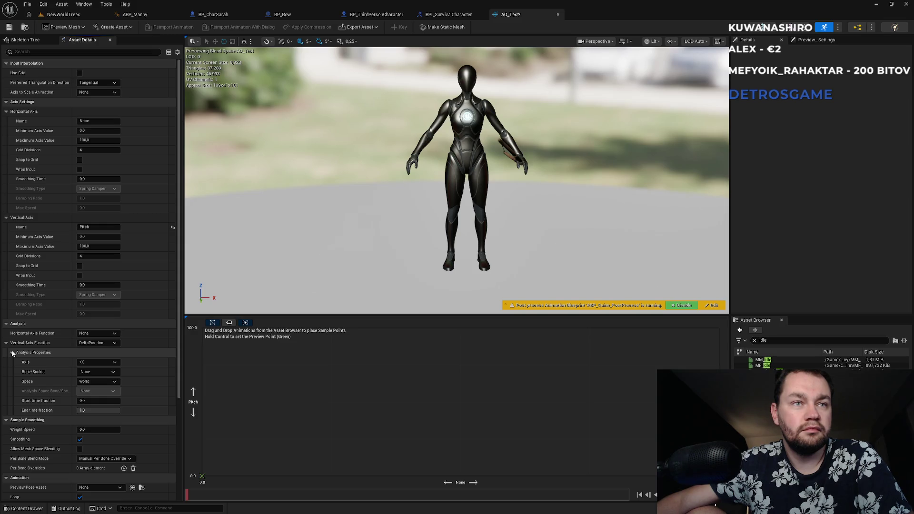
Step: Check the bone list, place the preview point in the Pitch graph, and try adding Standing_Aim_Idle_01_Anim
{"action": "left_click", "coordinate": [99, 373]}
{"action": "left_click", "coordinate": [98, 373]}
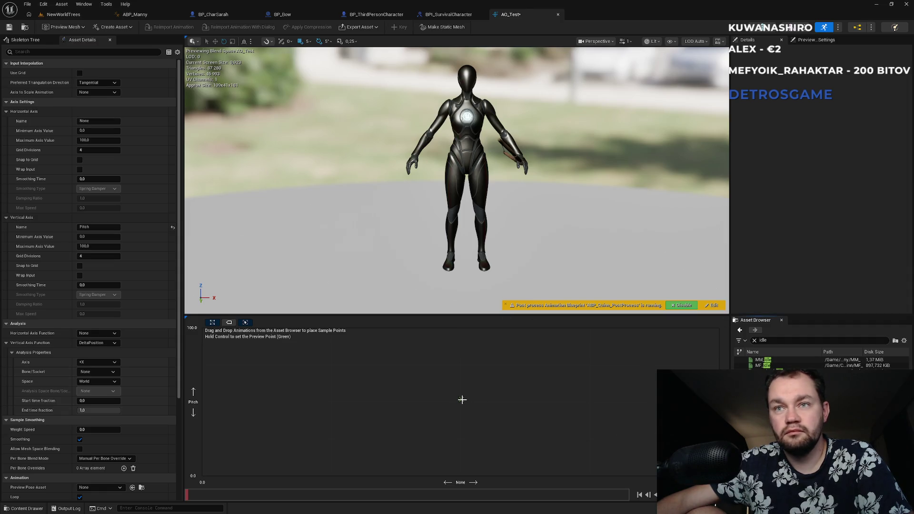
{"action": "left_click", "coordinate": [461, 399], "text": "ctrl"}
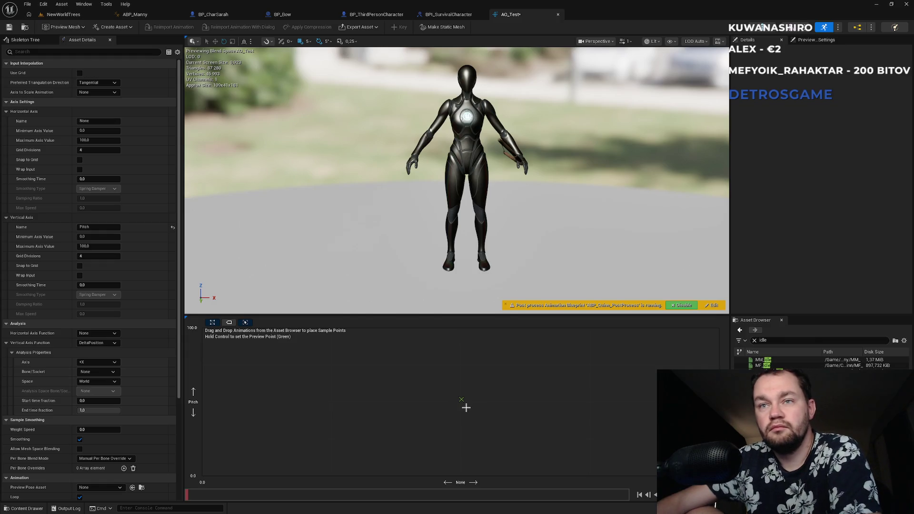
{"action": "left_click", "coordinate": [520, 388], "text": "ctrl"}
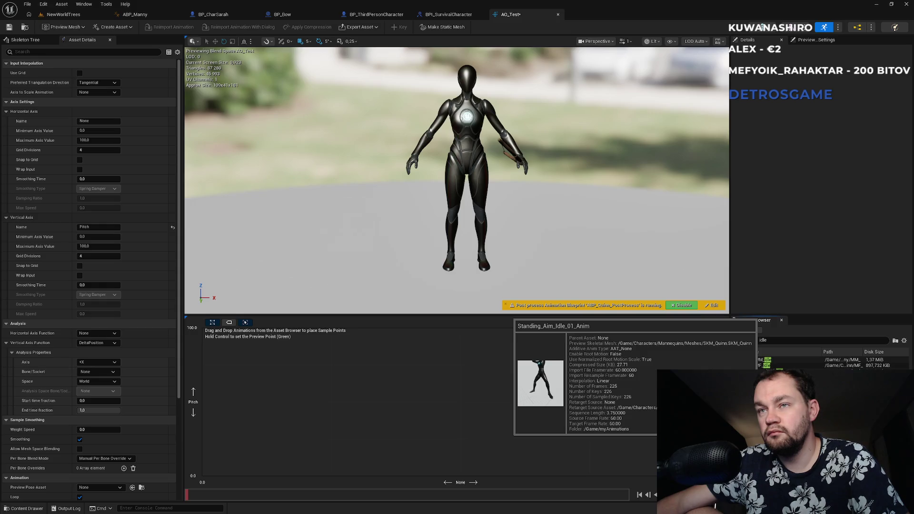
{"action": "mouse_move", "coordinate": [763, 366]}
{"action": "left_mouse_down"}
{"action": "mouse_move", "coordinate": [543, 395]}
{"action": "mouse_move", "coordinate": [529, 385]}
{"action": "mouse_move", "coordinate": [548, 381]}
{"action": "left_mouse_up"}
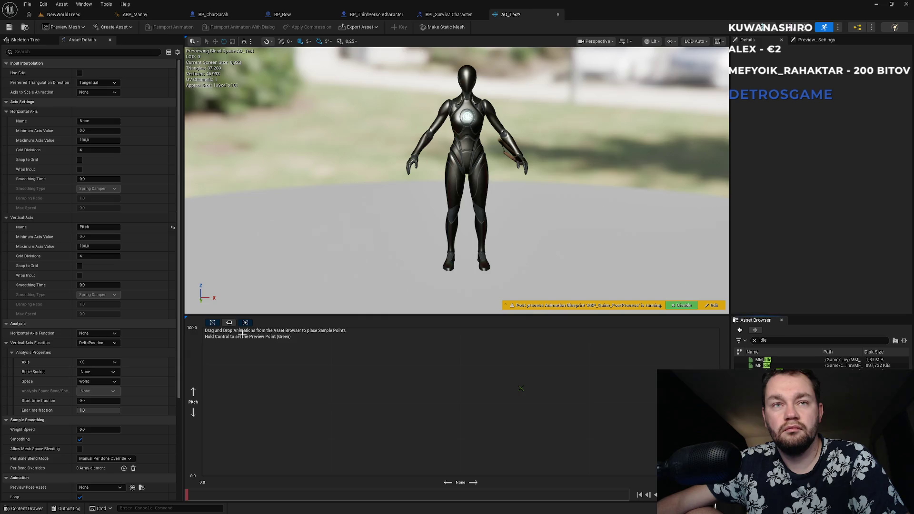
Step: Scroll to Preview Base Pose and browse its animation list without choosing one
{"action": "scroll", "coordinate": [93, 373], "scroll_direction": "down", "scroll_amount": 2}
{"action": "scroll", "coordinate": [114, 384], "scroll_direction": "down", "scroll_amount": 4}
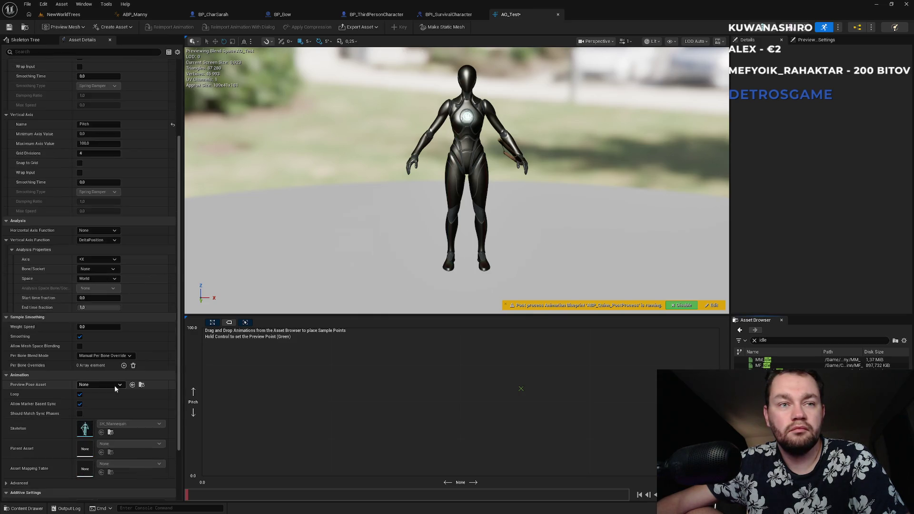
{"action": "scroll", "coordinate": [115, 400], "scroll_direction": "down", "scroll_amount": 1}
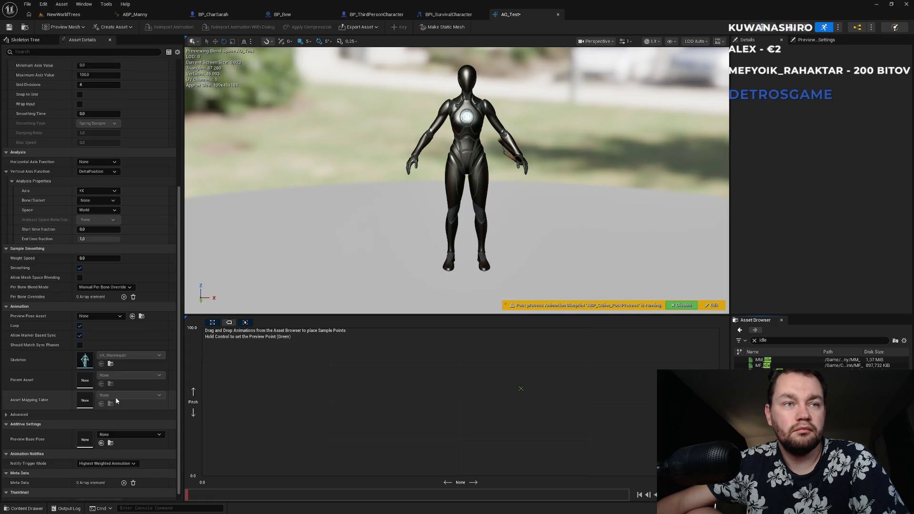
{"action": "scroll", "coordinate": [117, 402], "scroll_direction": "down", "scroll_amount": 1}
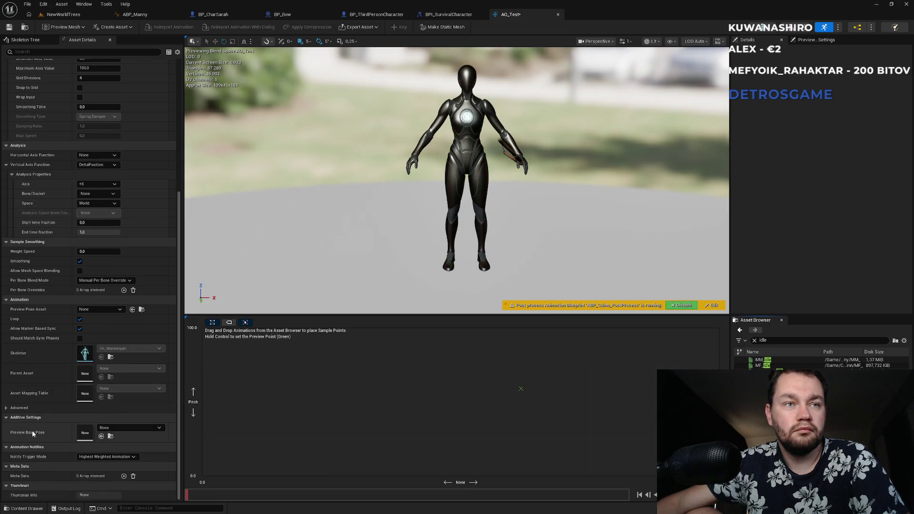
{"action": "left_click", "coordinate": [150, 428]}
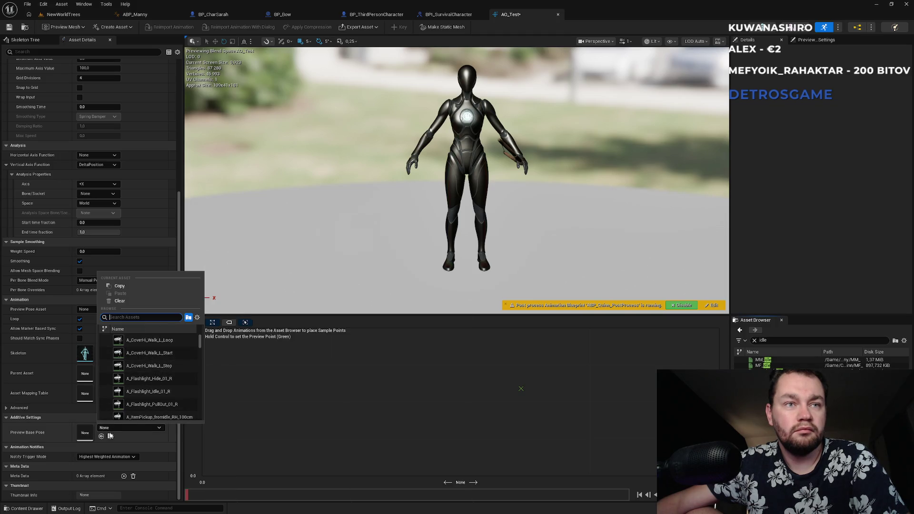
{"action": "left_click_drag", "start_coordinate": [178, 252], "coordinate": [176, 123]}
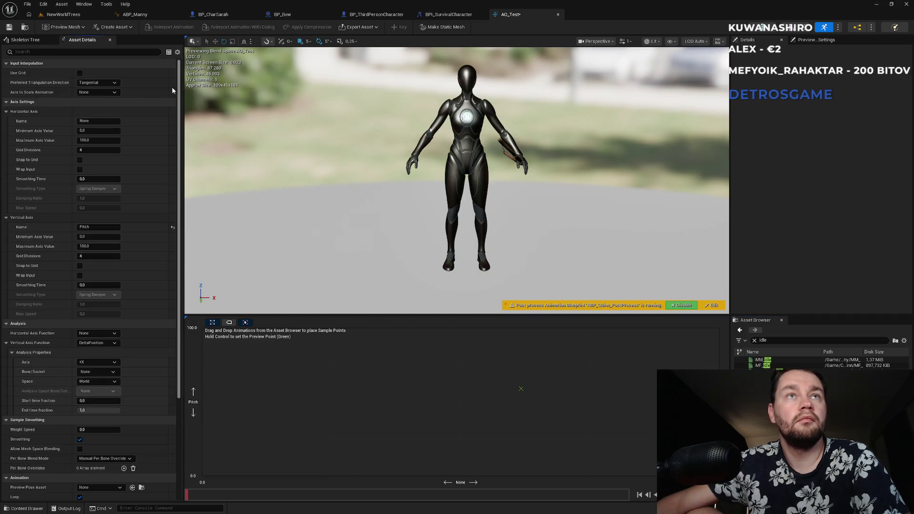
Step: Collapse the Horizontal Axis and Vertical Axis settings and switch to the Claude Code terminal
{"action": "left_click", "coordinate": [5, 113]}
{"action": "left_click", "coordinate": [5, 122]}
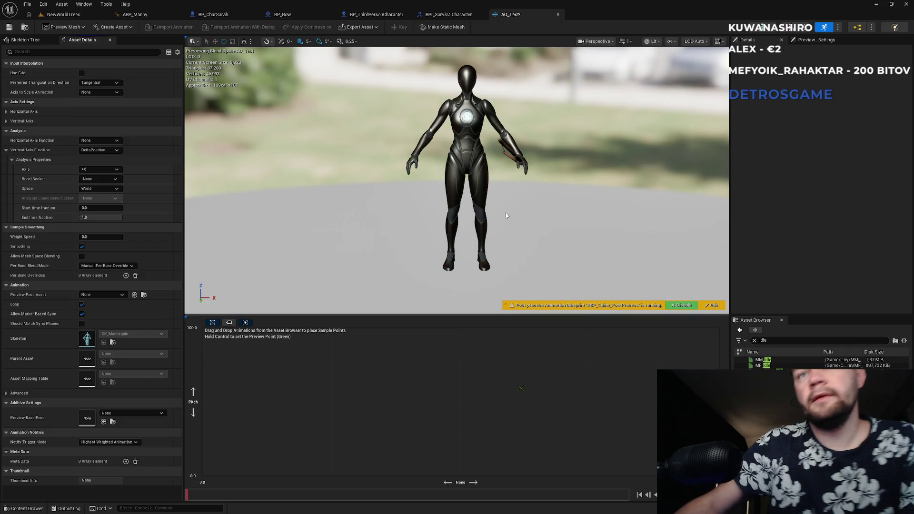
{"action": "key", "text": "super"}
{"action": "left_click", "coordinate": [504, 505]}
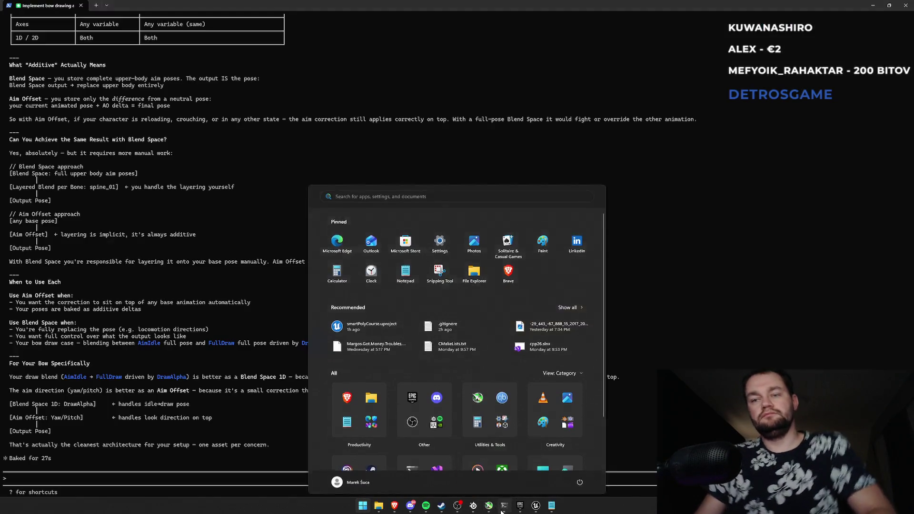
Step: Ask Claude Code 'how to setup aim offset' and go back to Unreal
{"action": "type", "text": "how to"}
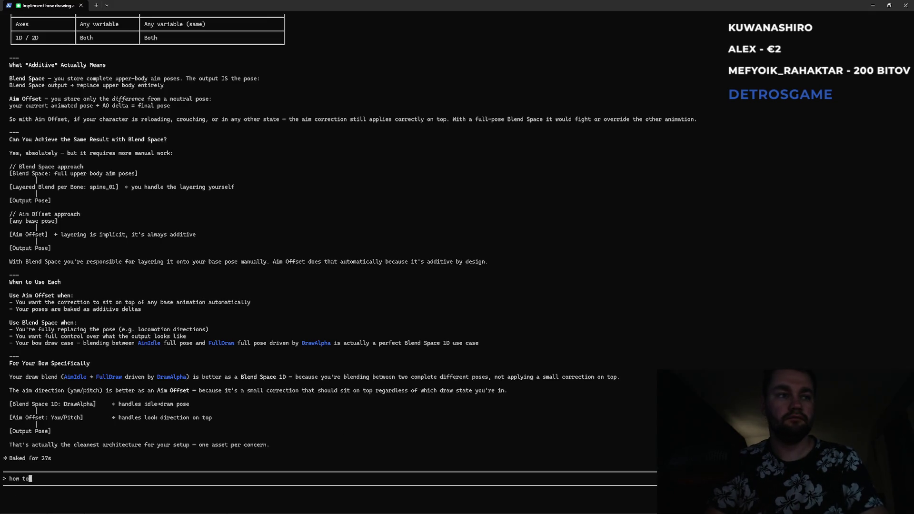
{"action": "type", "text": " setup aim offset"}
{"action": "key", "text": "Return"}
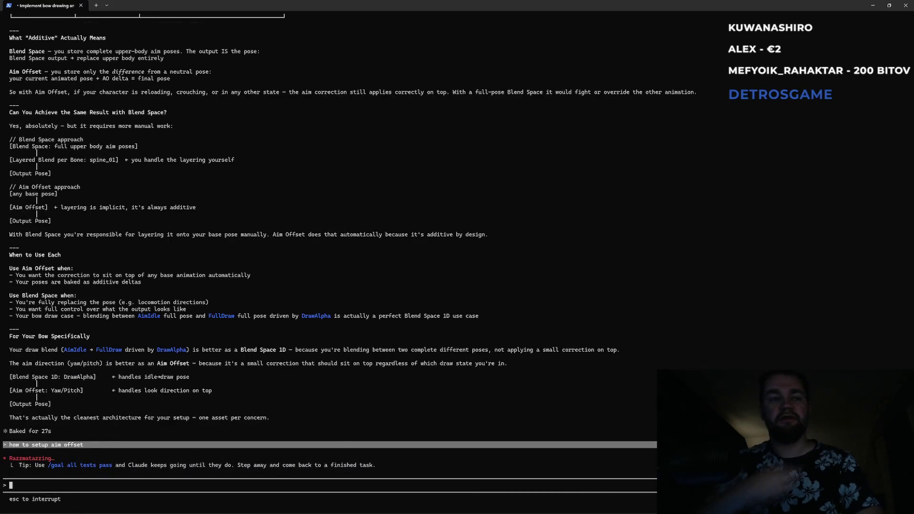
{"action": "key", "text": "alt+Tab"}
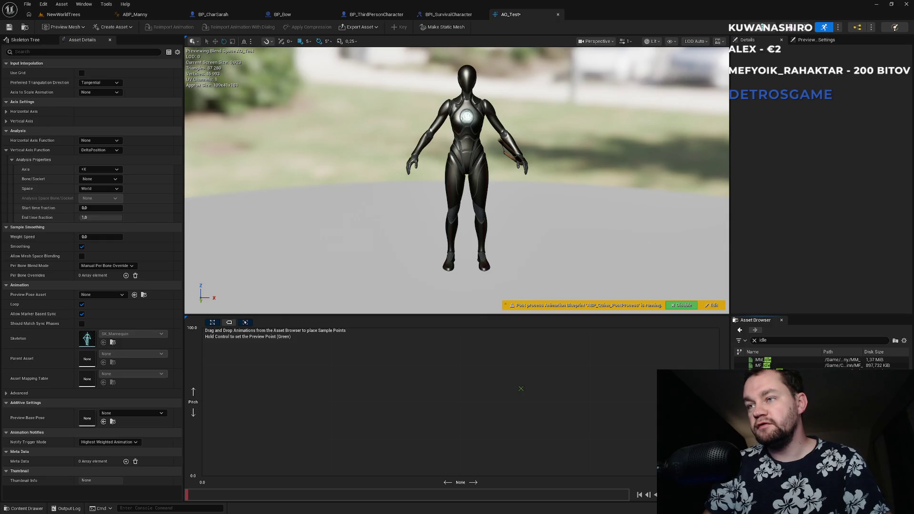
Step: Make Standing_Aim_Idle_01_Anim the additive preview base pose, save AO_Test, and return to the terminal
{"action": "mouse_move", "coordinate": [761, 360]}
{"action": "left_mouse_down"}
{"action": "mouse_move", "coordinate": [514, 362]}
{"action": "mouse_move", "coordinate": [552, 424]}
{"action": "mouse_move", "coordinate": [446, 396]}
{"action": "mouse_move", "coordinate": [448, 405]}
{"action": "mouse_move", "coordinate": [123, 418]}
{"action": "left_mouse_up"}
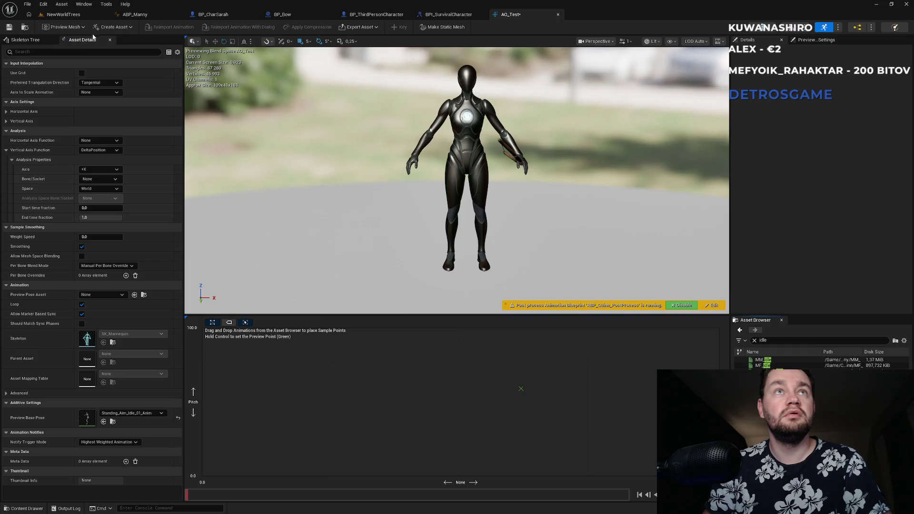
{"action": "key", "text": "ctrl+s"}
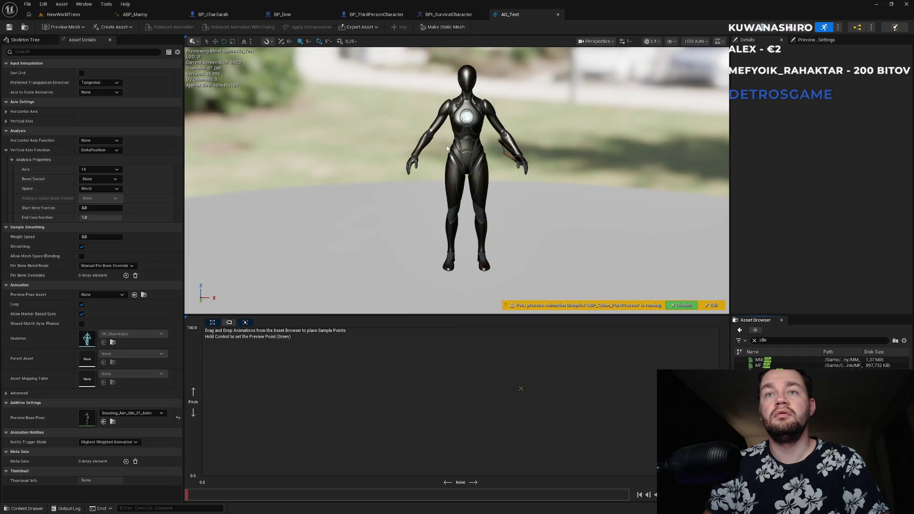
{"action": "key", "text": "ctrl"}
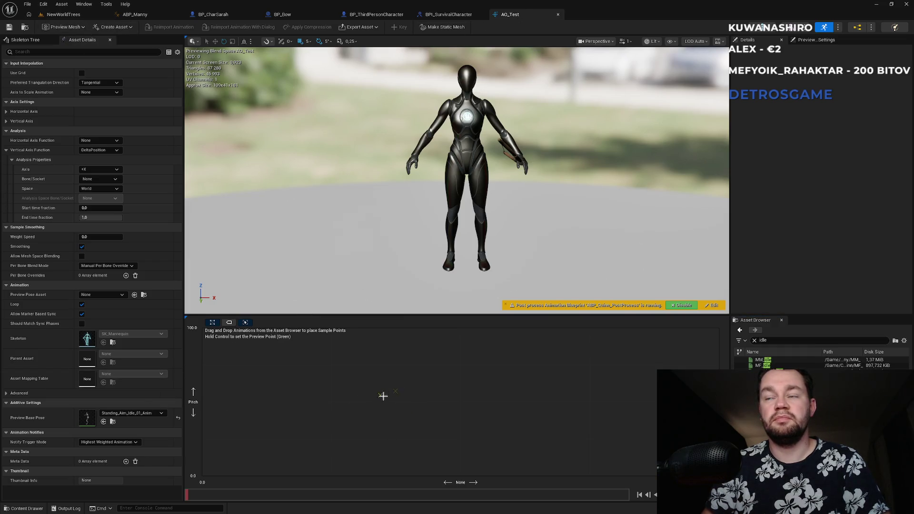
{"action": "key", "text": "alt+Tab"}
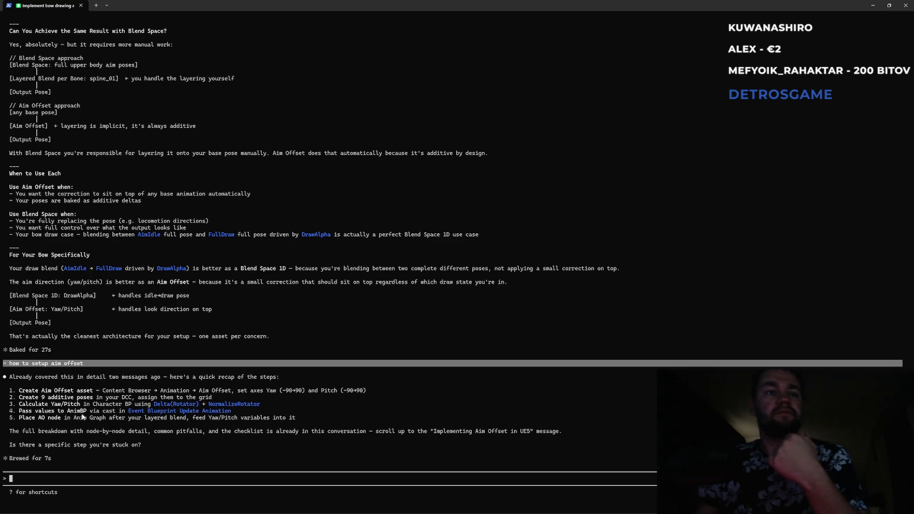
Step: Highlight part of step 5 in Claude's recap, then return to the AO_Test editor
{"action": "left_click_drag", "start_coordinate": [42, 417], "coordinate": [134, 420]}
{"action": "left_click", "coordinate": [83, 412]}
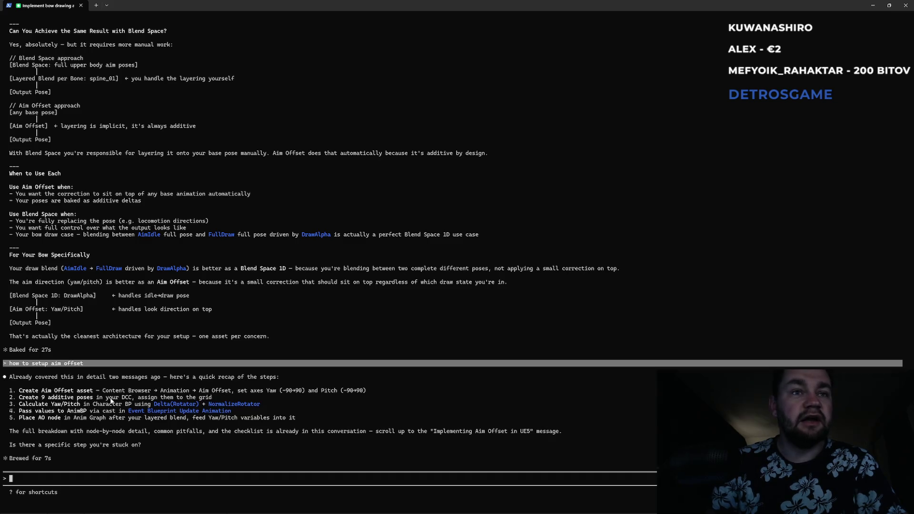
{"action": "key", "text": "alt+Tab"}
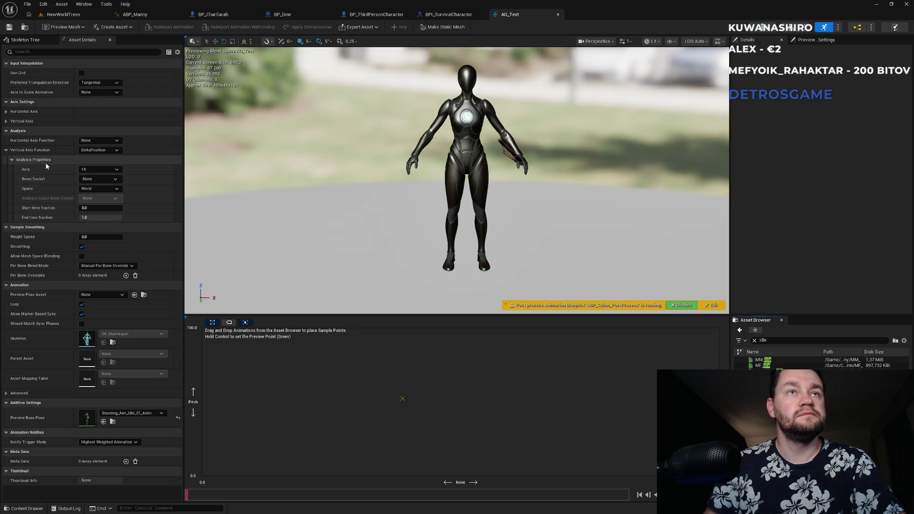
Step: Choose pelvis as the Bone/Socket for the DeltaPosition analysis
{"action": "left_click", "coordinate": [97, 179]}
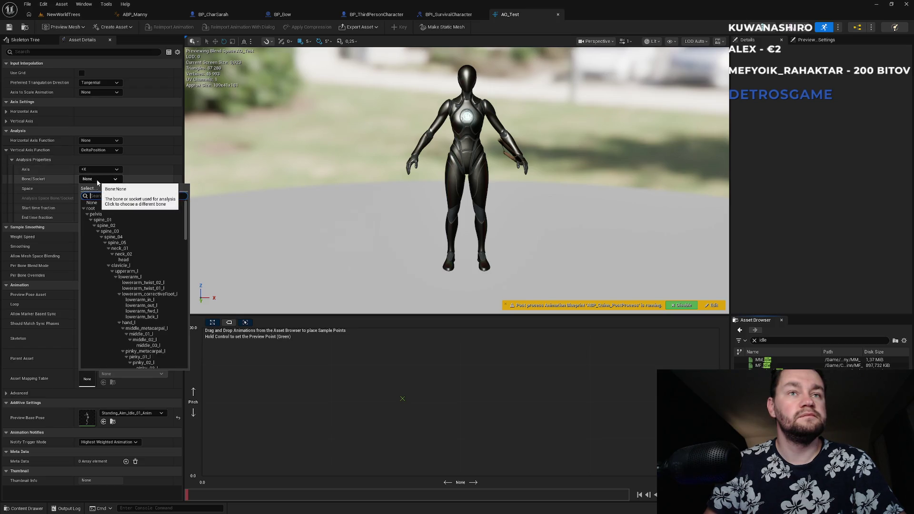
{"action": "left_click", "coordinate": [96, 213]}
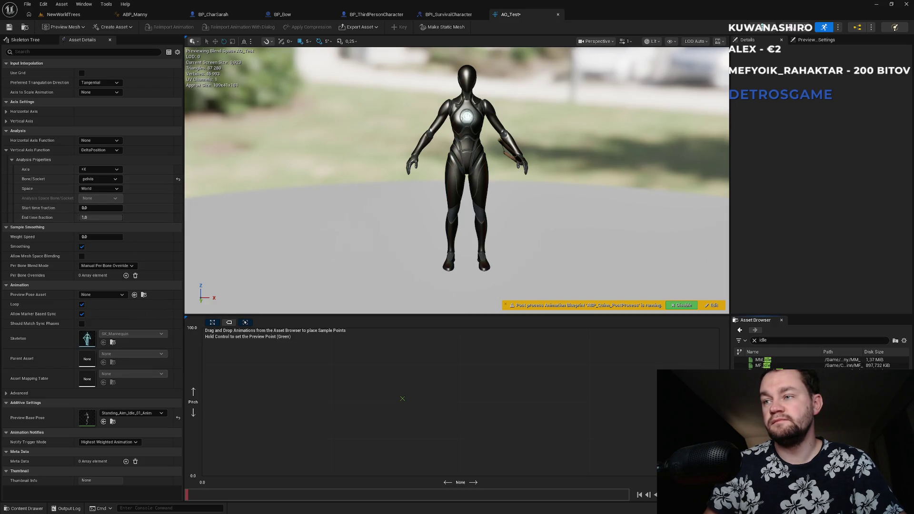